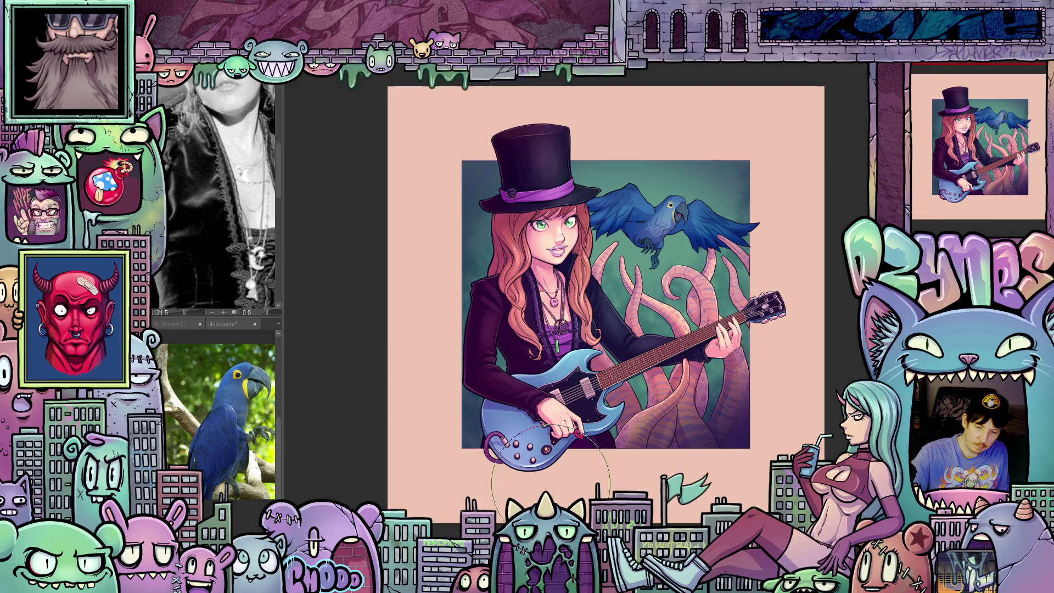
Zoom in toward the macaw, resize the brush smaller then larger, and pan the view
scroll(444, 372, "up", 3)
key("bracketleft")
key("bracketleft")
key("bracketleft")
key("bracketright")
key("bracketright")
mouse_move(804, 393)
left_mouse_down()
mouse_move(722, 431)
mouse_move(793, 352)
mouse_move(778, 396)
left_mouse_up()
scroll(722, 431, "up", 3)
scroll(385, 302, "up", 3)
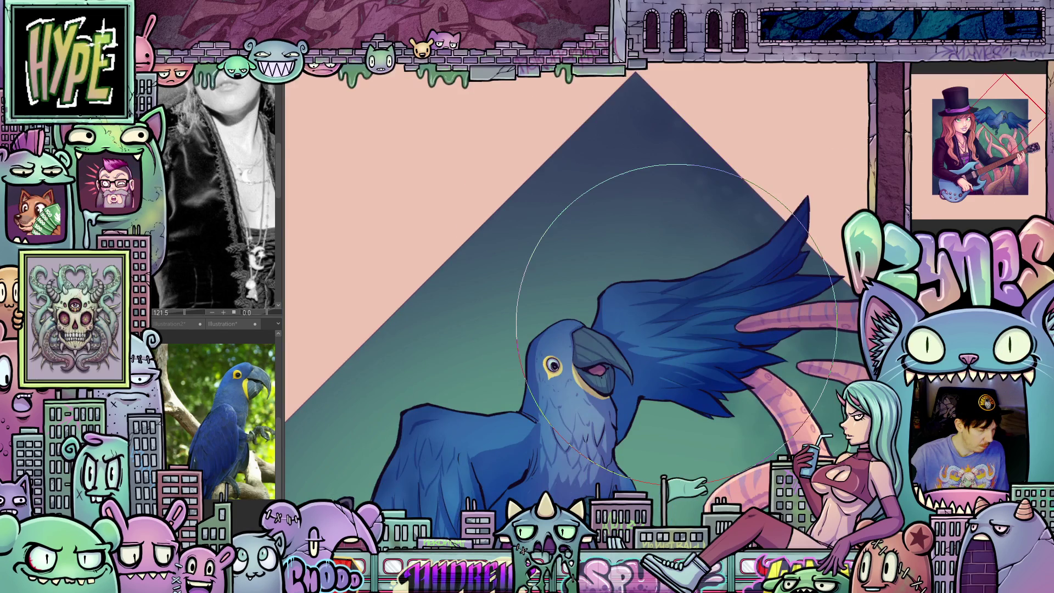
Angle the canvas, lasso the macaw's head and outstretched wing, then straighten and zoom in
mouse_move(698, 358)
left_mouse_down()
mouse_move(729, 151)
mouse_move(705, 224)
mouse_move(587, 379)
mouse_move(581, 417)
mouse_move(601, 463)
mouse_move(659, 487)
mouse_move(694, 480)
mouse_move(703, 401)
mouse_move(772, 373)
left_mouse_up()
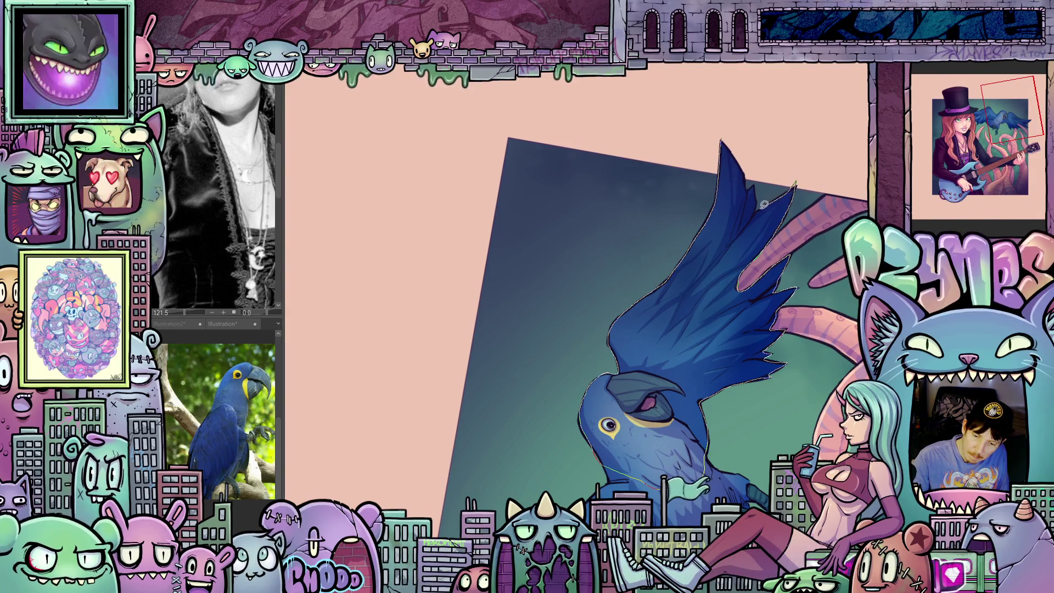
left_click_drag(752, 185, 723, 135)
left_click_drag(837, 219, 796, 120)
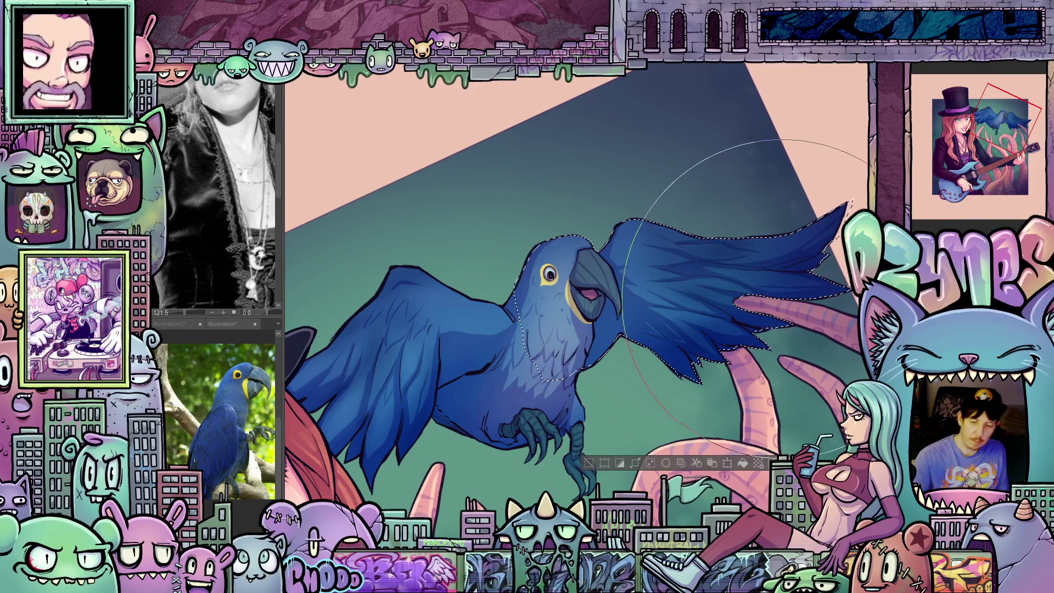
Shrink the brush, pan across the macaw toward the face, deselect, and shrink the brush further
key("bracketleft")
key("bracketleft")
key("bracketleft")
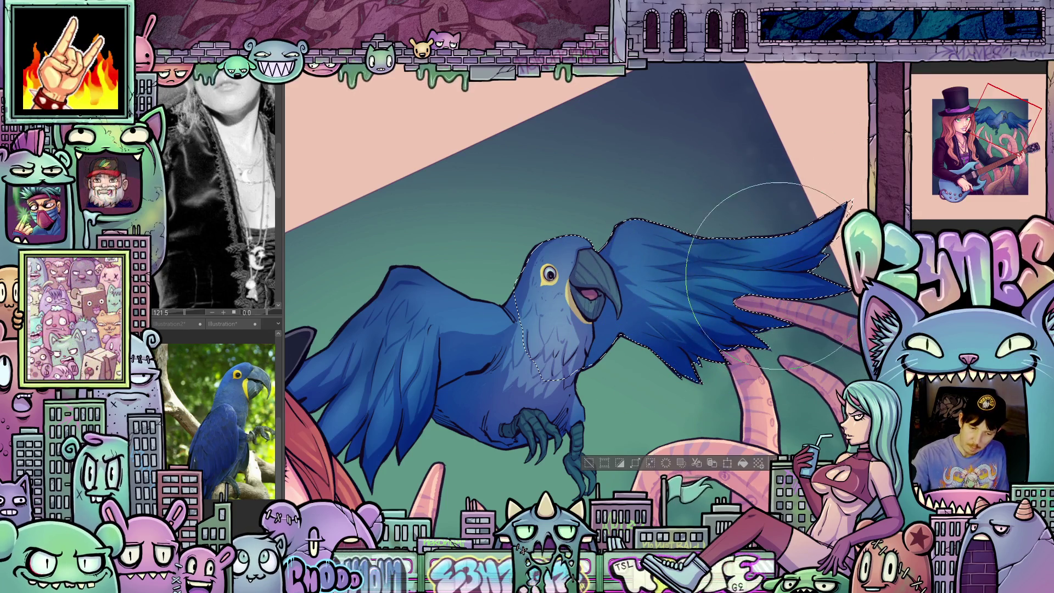
mouse_move(823, 233)
left_mouse_down()
mouse_move(875, 161)
mouse_move(774, 230)
left_mouse_up()
mouse_move(499, 269)
left_mouse_down()
mouse_move(529, 223)
mouse_move(788, 216)
mouse_move(776, 235)
mouse_move(714, 156)
left_mouse_up()
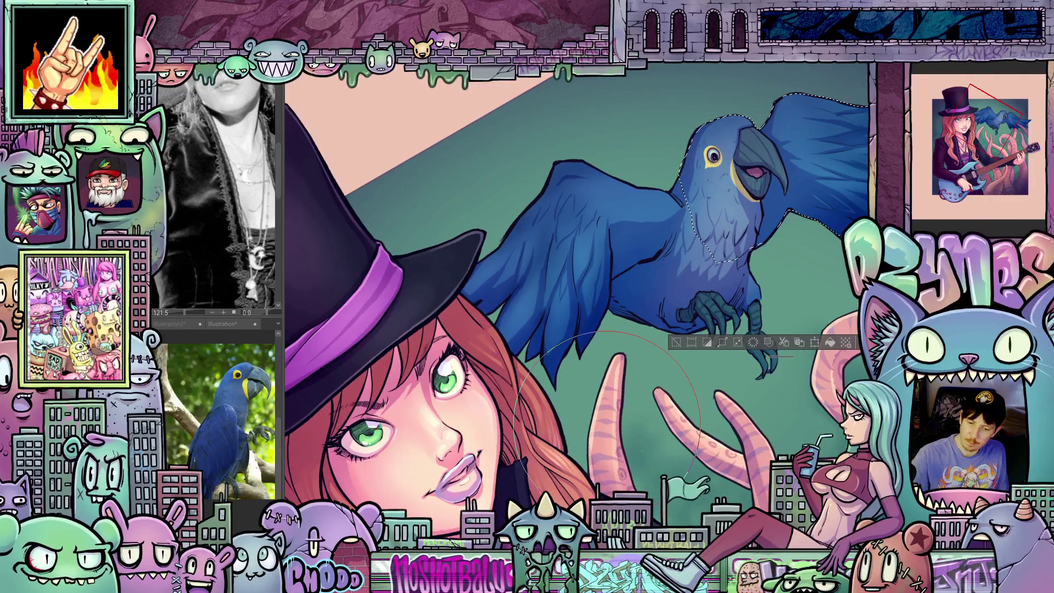
key("ctrl+d")
key("[")
key("[")
key("[")
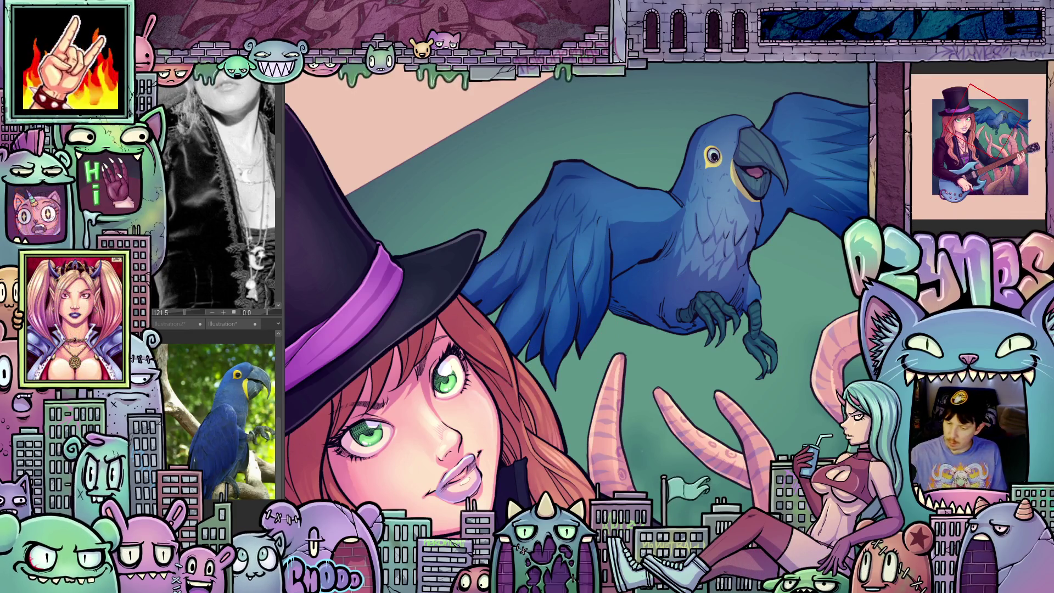
Zoom in three notches on the macaw's body and wing, and shift it right
scroll(644, 228, "up", 1)
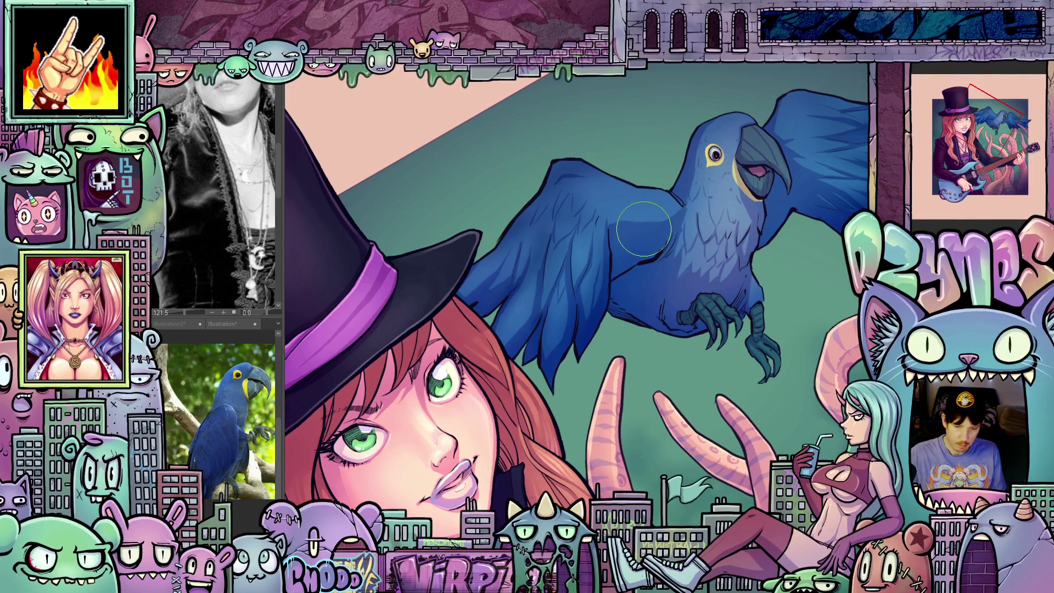
scroll(644, 229, "up", 1)
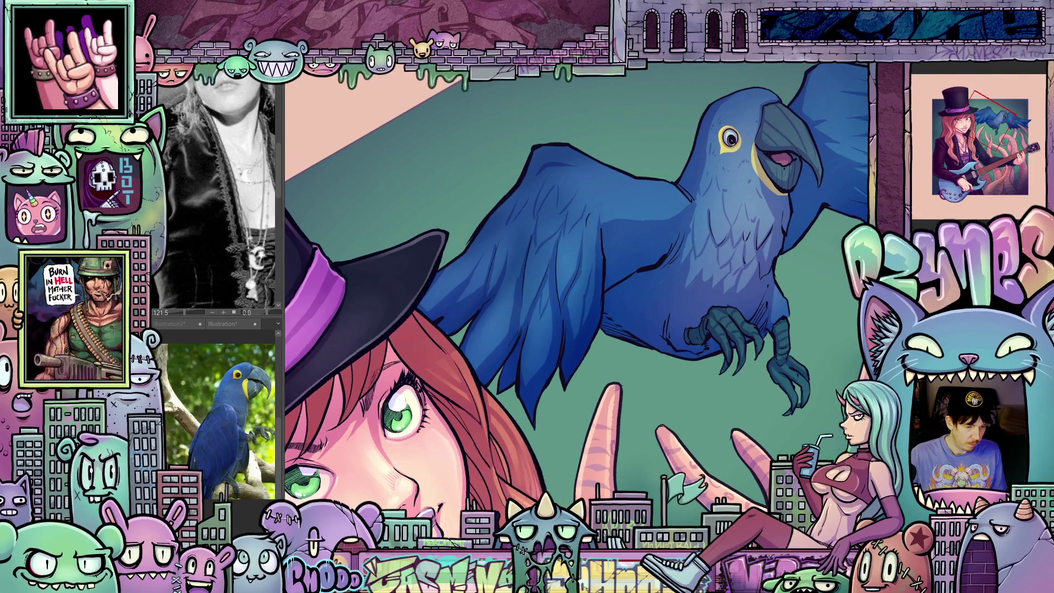
scroll(687, 451, "up", 3)
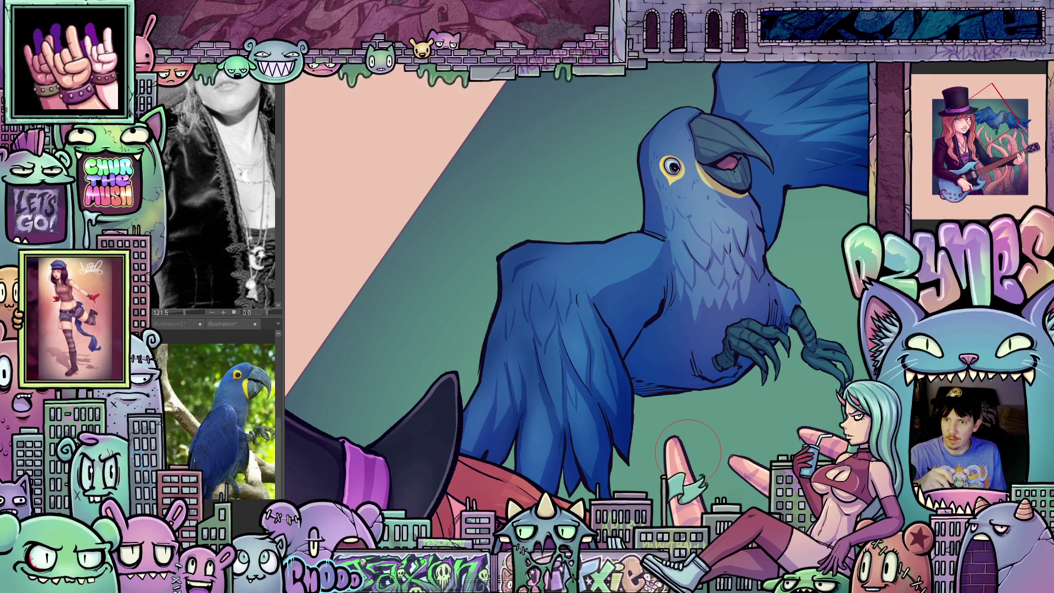
left_click_drag(587, 423, 692, 423)
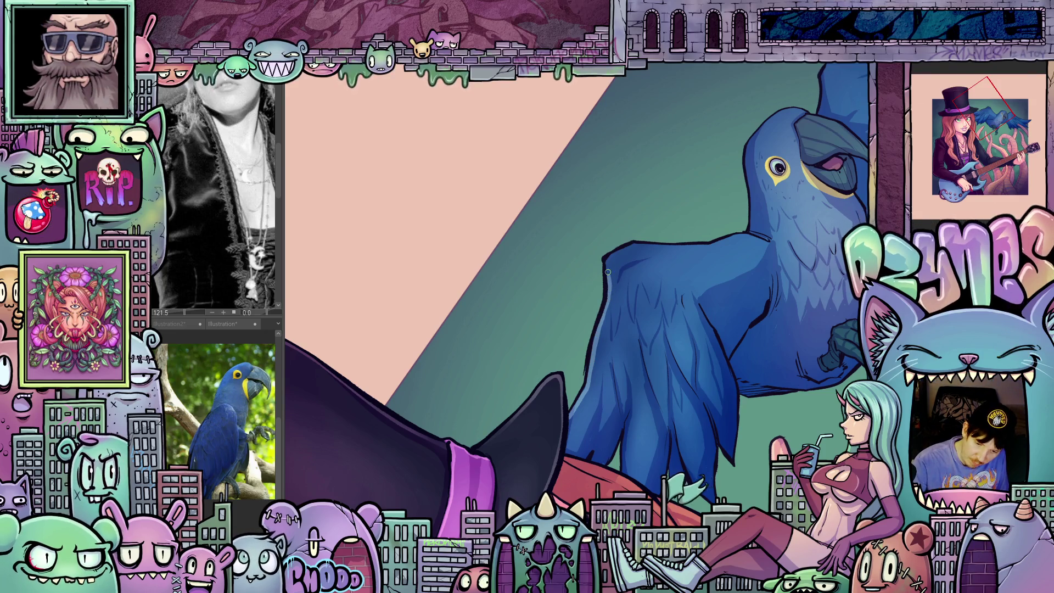
Rotate and pan the canvas until the macaw's raised wing tip is angled for painting
left_click_drag(607, 272, 584, 329)
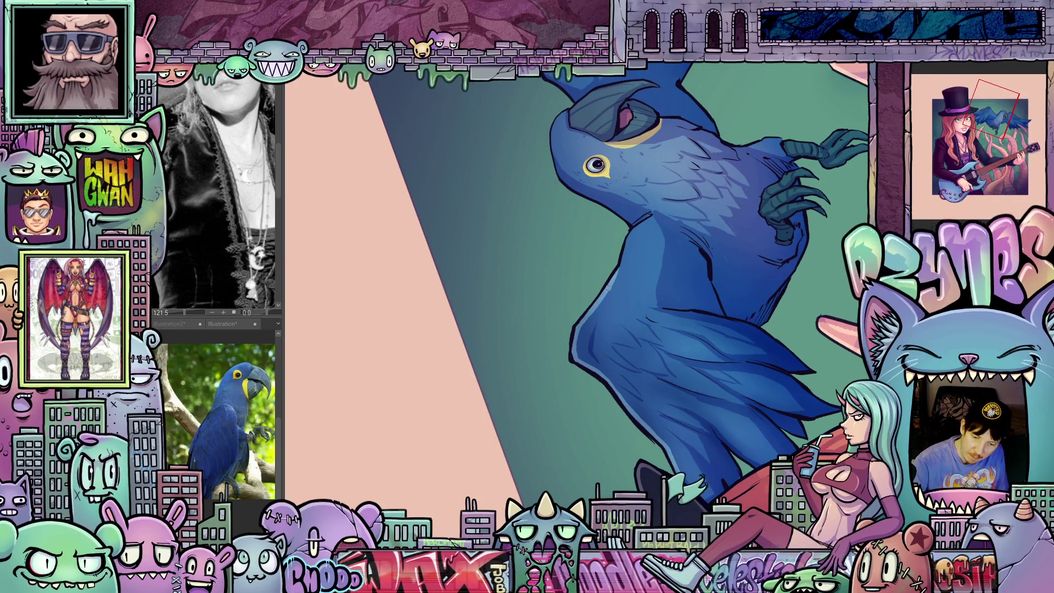
left_click_drag(661, 218, 614, 388)
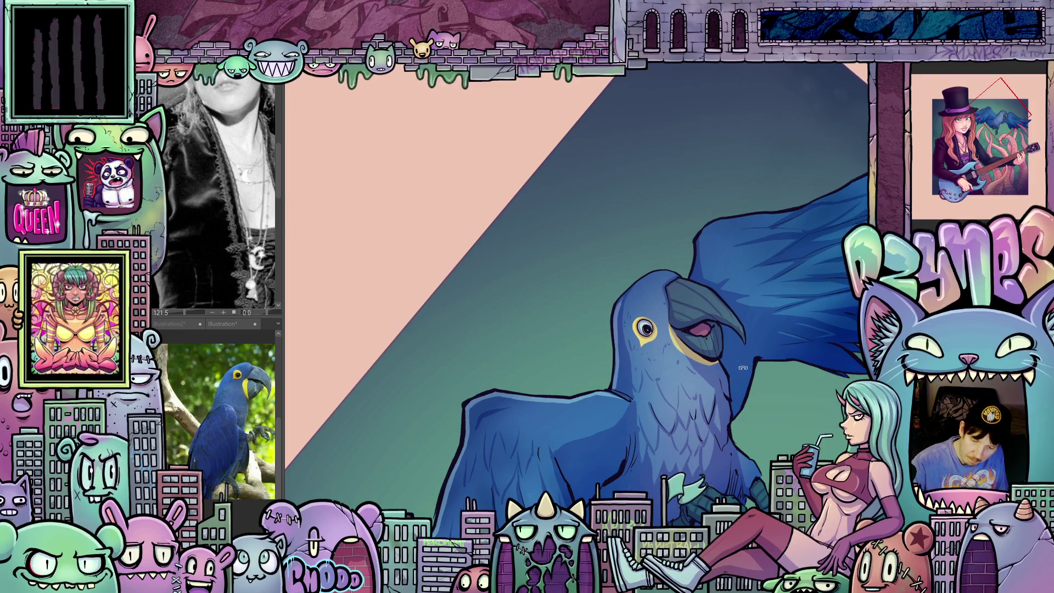
left_click_drag(616, 351, 649, 273)
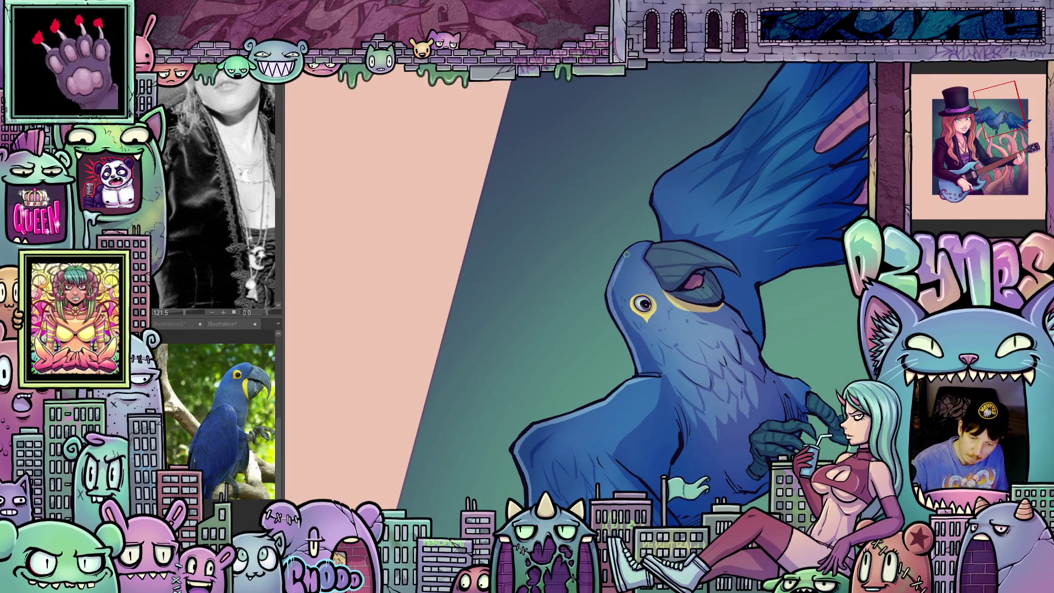
mouse_move(646, 244)
left_mouse_down()
mouse_move(736, 437)
mouse_move(675, 308)
mouse_move(622, 342)
left_mouse_up()
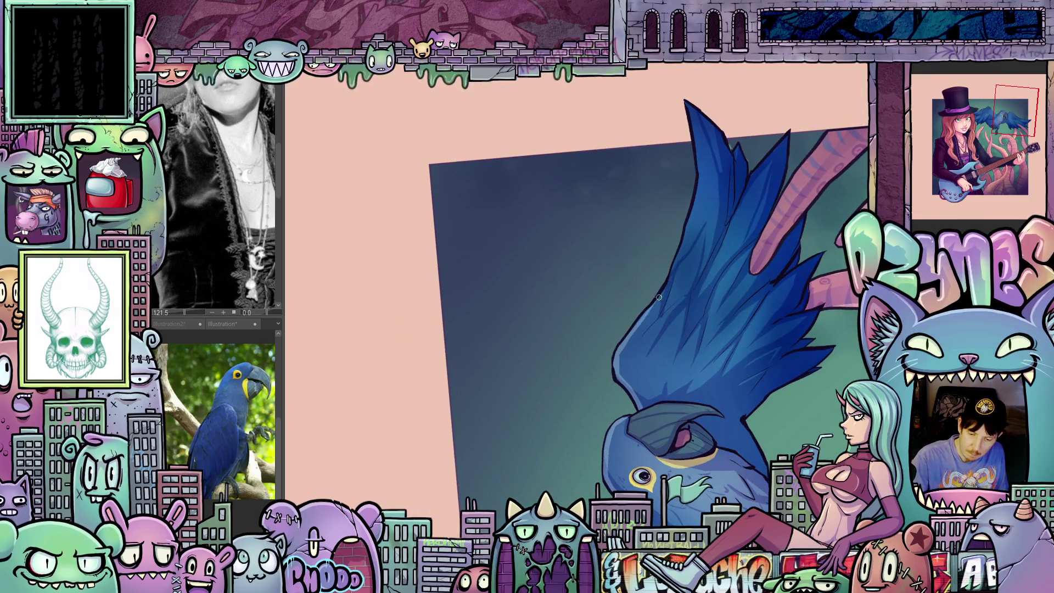
left_click_drag(659, 298, 624, 362)
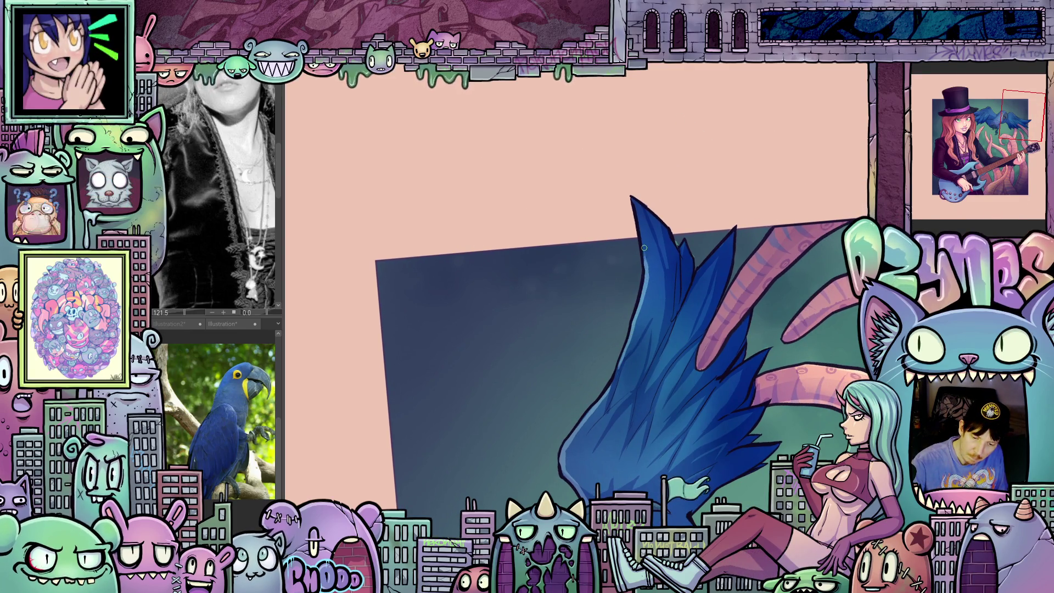
mouse_move(644, 292)
left_mouse_down()
mouse_move(677, 265)
mouse_move(641, 490)
left_mouse_up()
Reset rotation to fit the whole painting, then rotate and zoom toward the wing tip
key("ctrl+0")
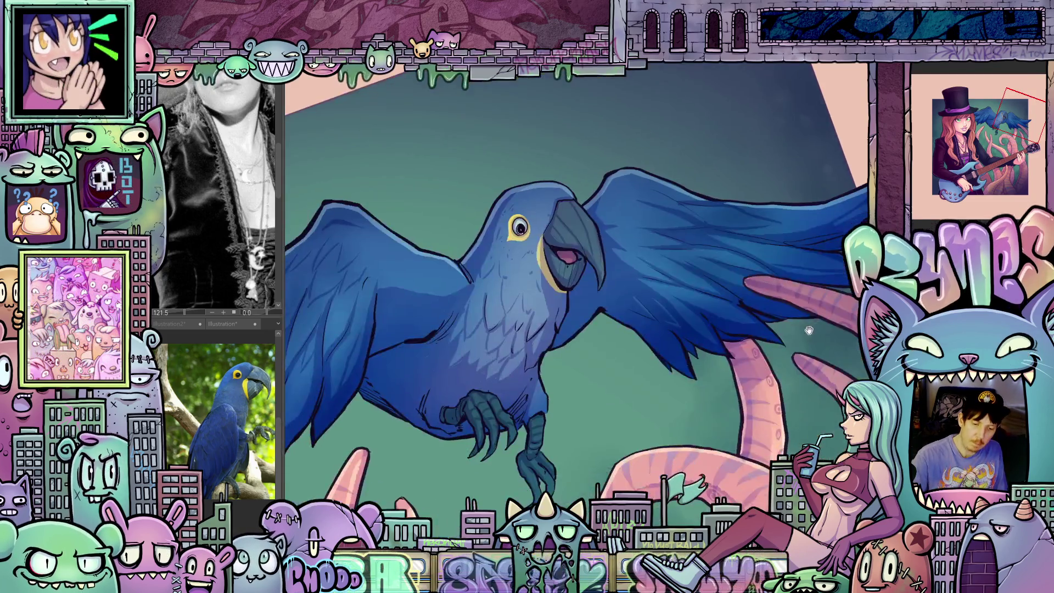
key("ctrl+plus")
left_click_drag(675, 307, 655, 386)
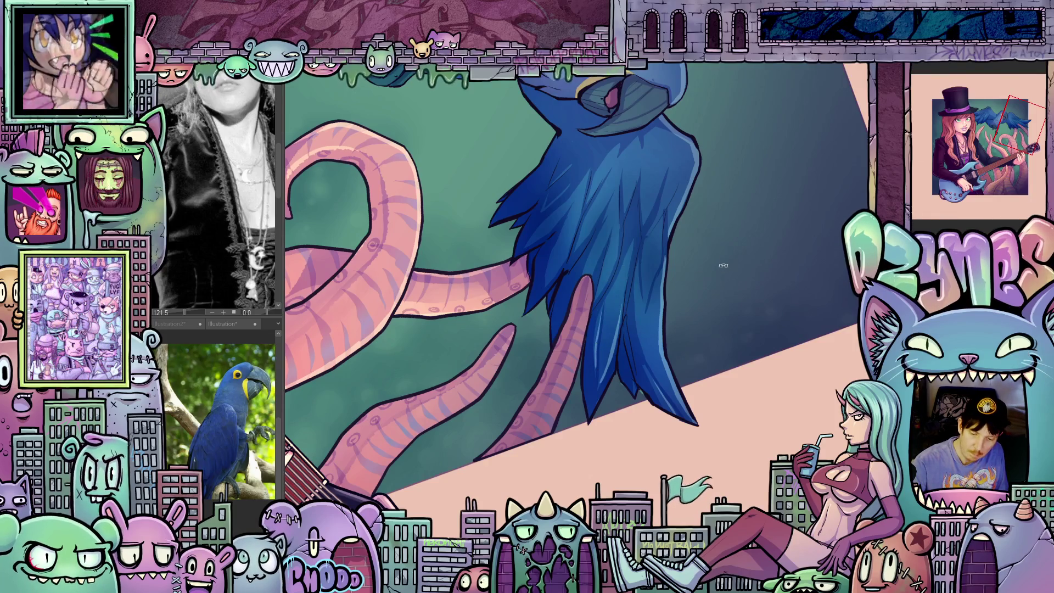
key("minus")
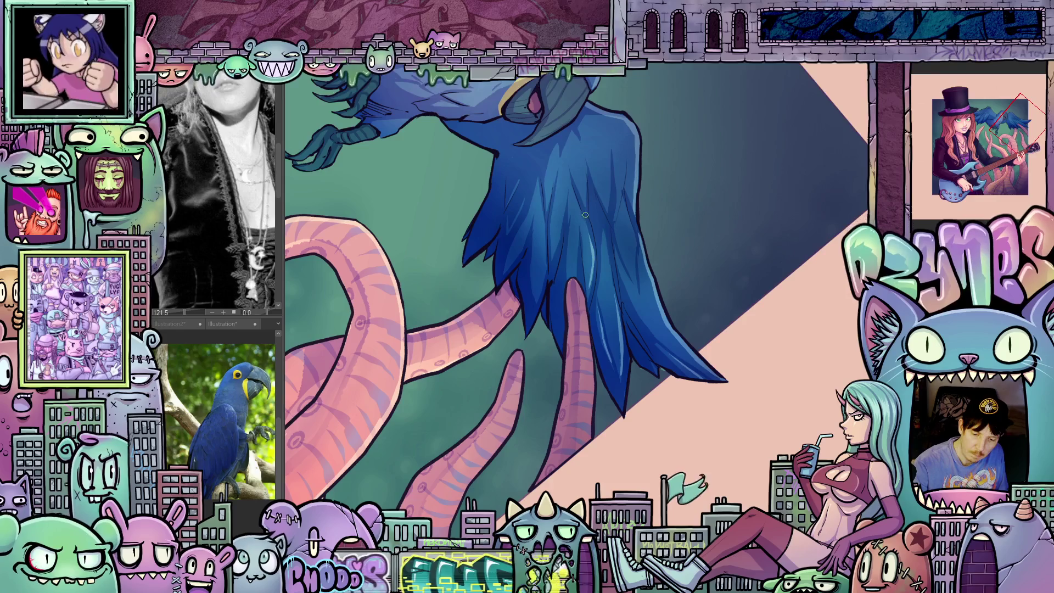
Turn the view upright and zoom in close on the macaw's head, body and claws
mouse_move(581, 213)
left_mouse_down()
mouse_move(681, 307)
mouse_move(758, 338)
left_mouse_up()
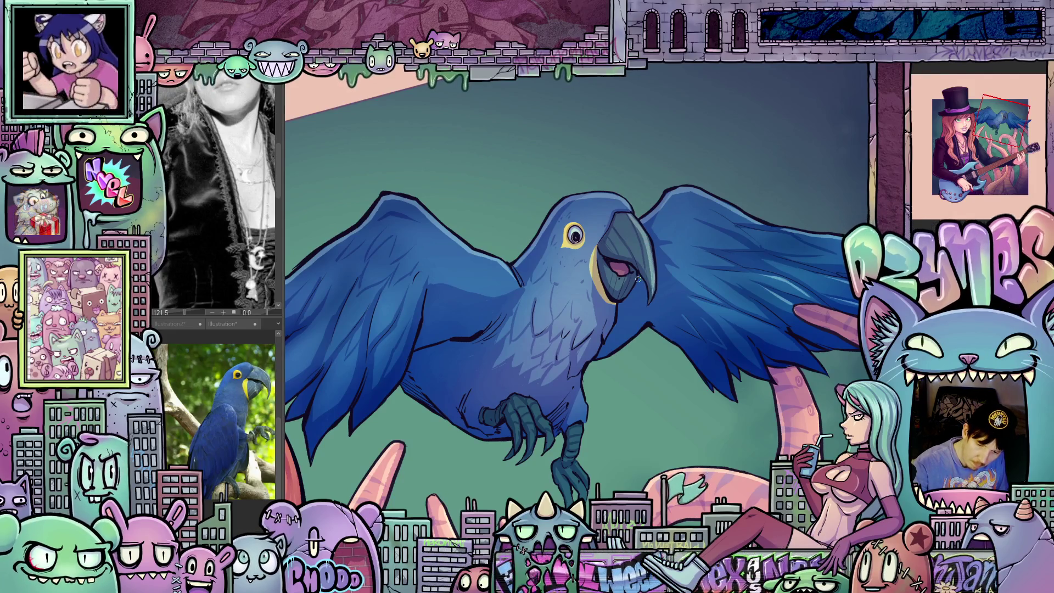
mouse_move(613, 355)
left_mouse_down()
mouse_move(658, 351)
mouse_move(650, 301)
mouse_move(708, 345)
left_mouse_up()
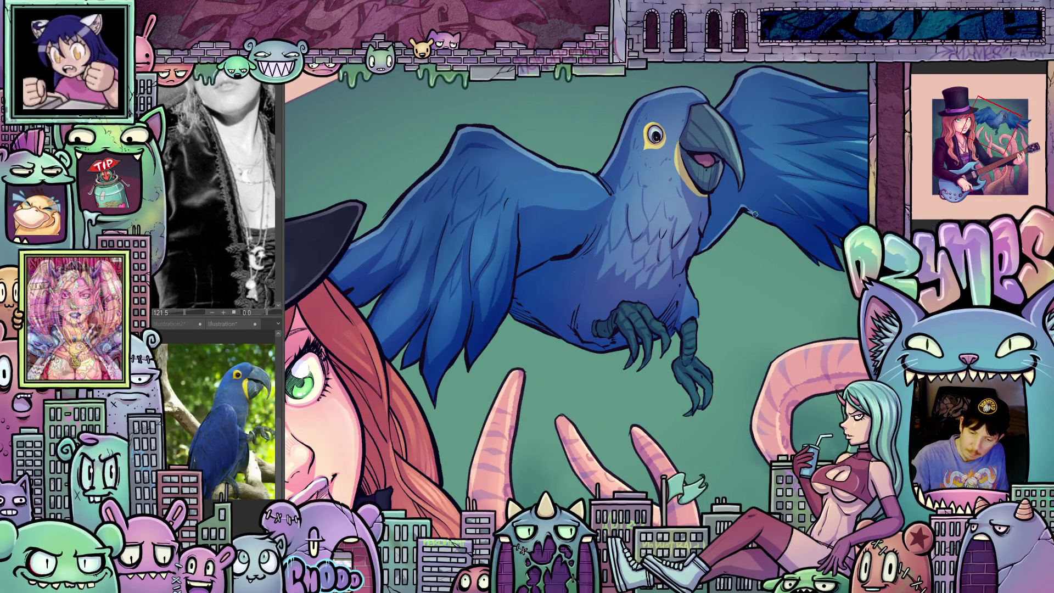
left_click_drag(751, 324, 761, 352)
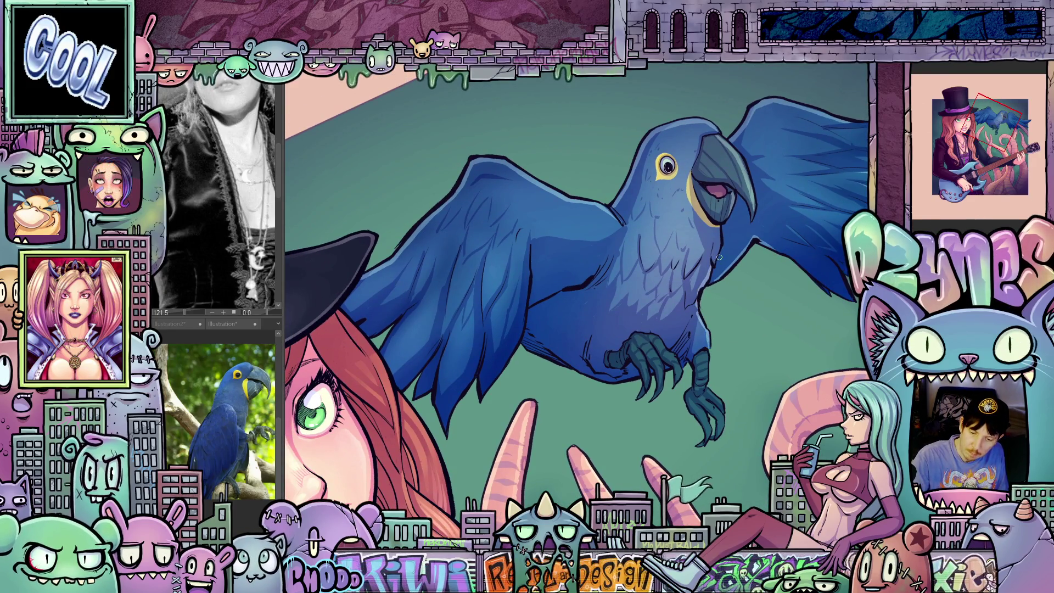
left_click_drag(721, 229, 532, 309)
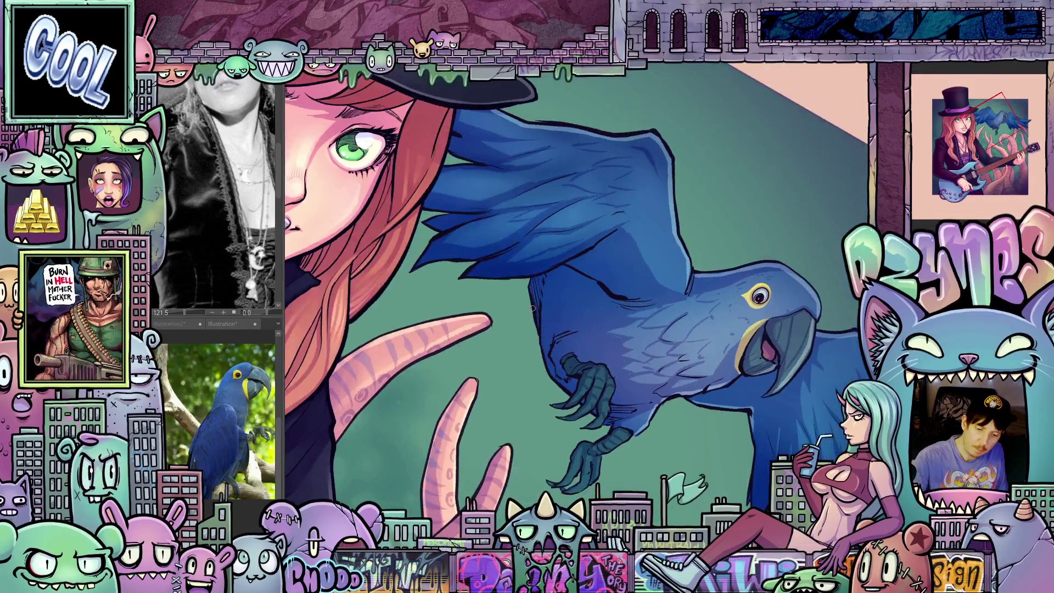
left_click_drag(571, 391, 791, 304)
left_click_drag(658, 368, 547, 432)
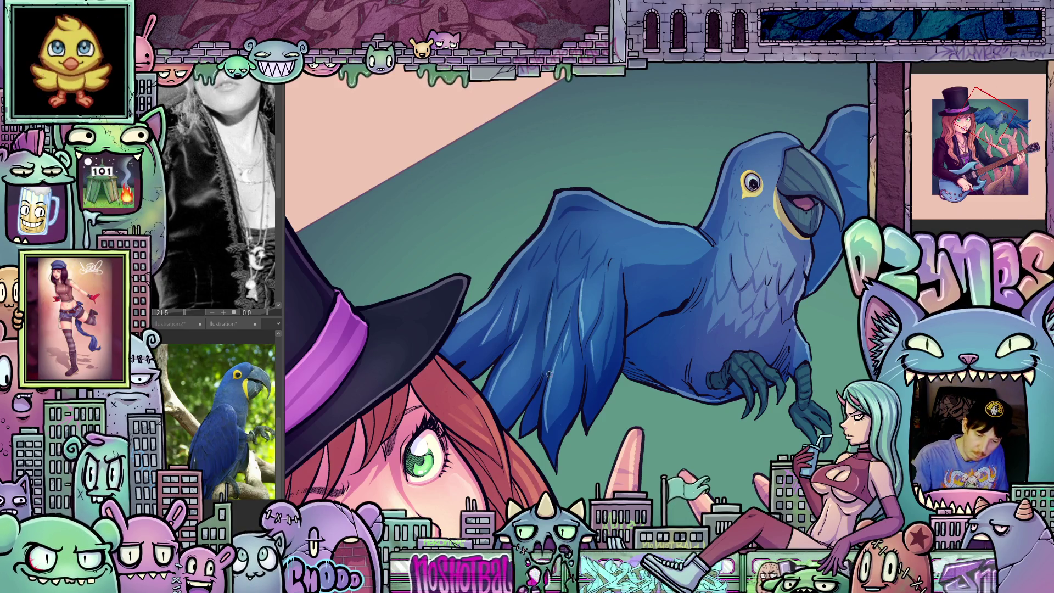
scroll(673, 279, "down", 5)
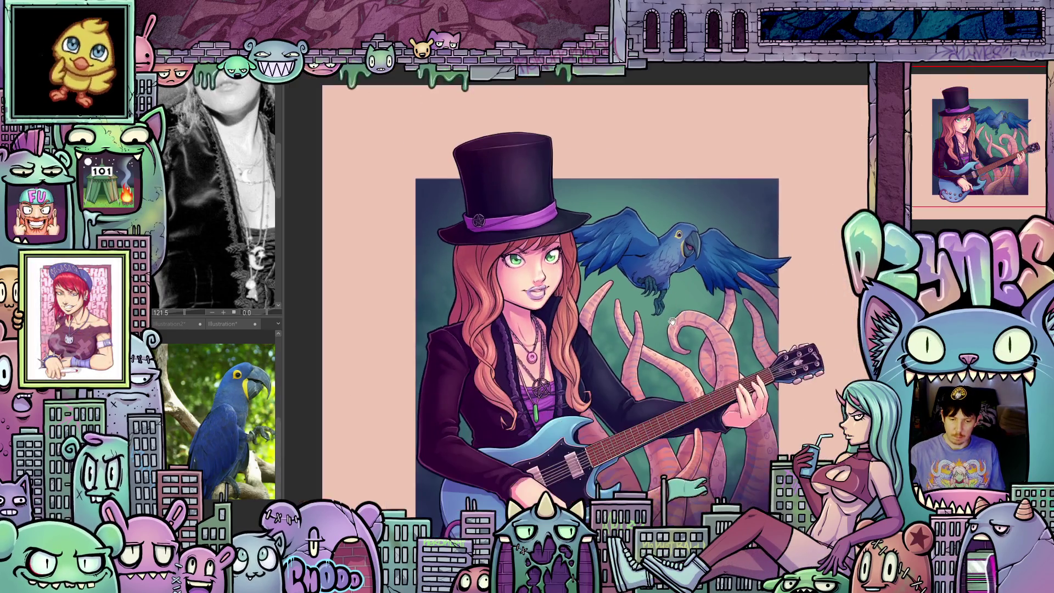
left_click_drag(672, 321, 642, 314)
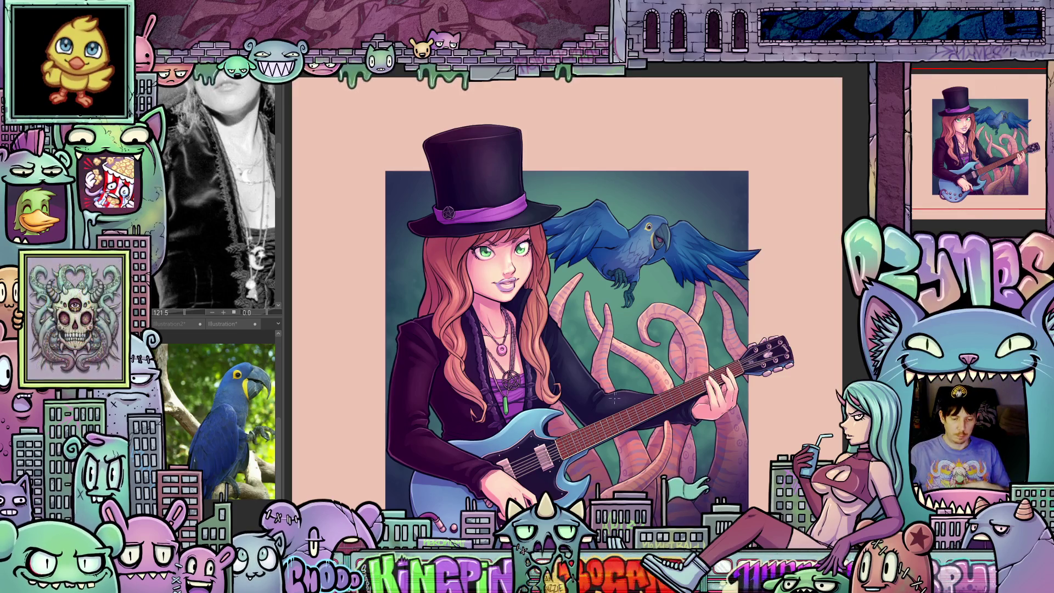
scroll(521, 429, "up", 5)
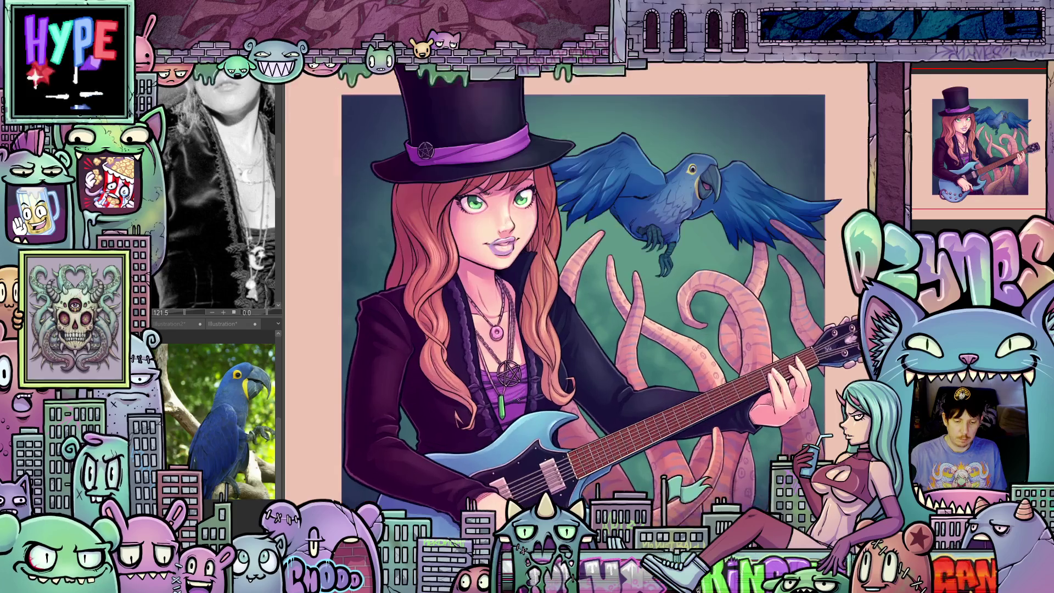
scroll(564, 355, "down", 5)
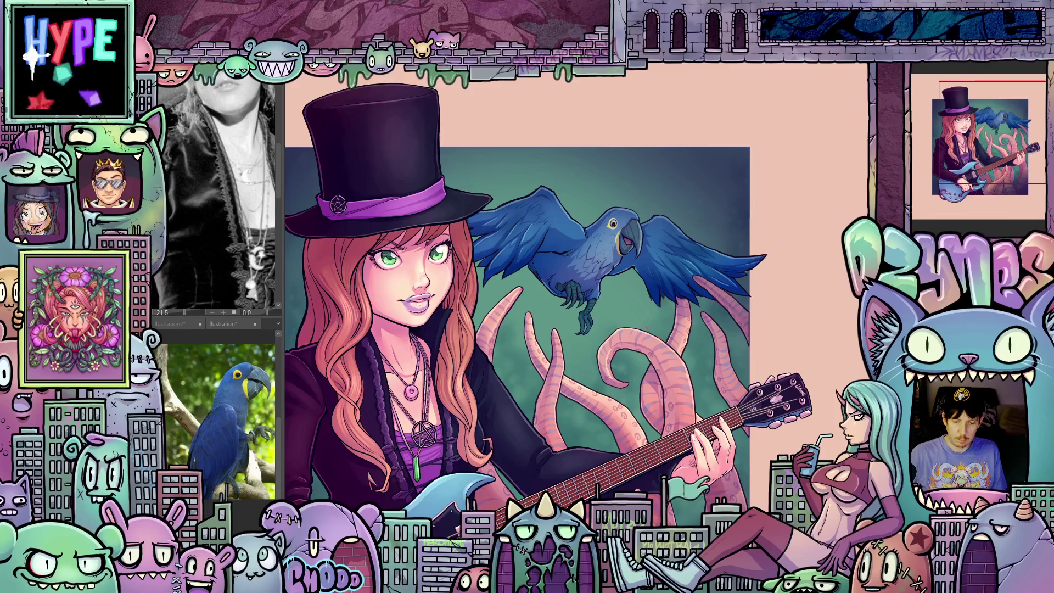
scroll(590, 401, "up", 3)
scroll(677, 339, "up", 2)
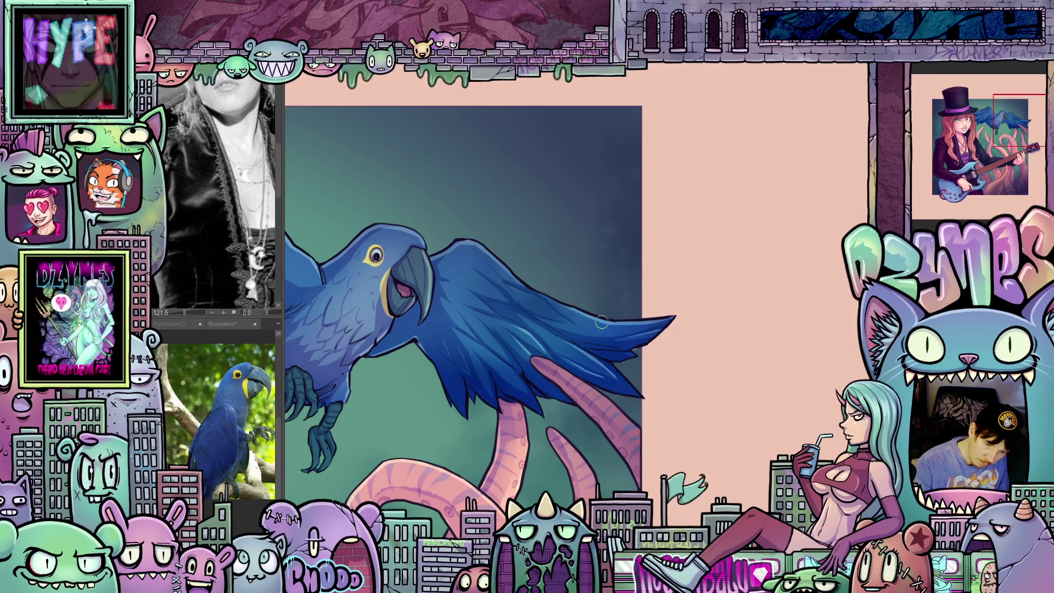
Pan, tilt and zoom around the hat and macaw to frame the whole parrot
left_click_drag(629, 358, 750, 384)
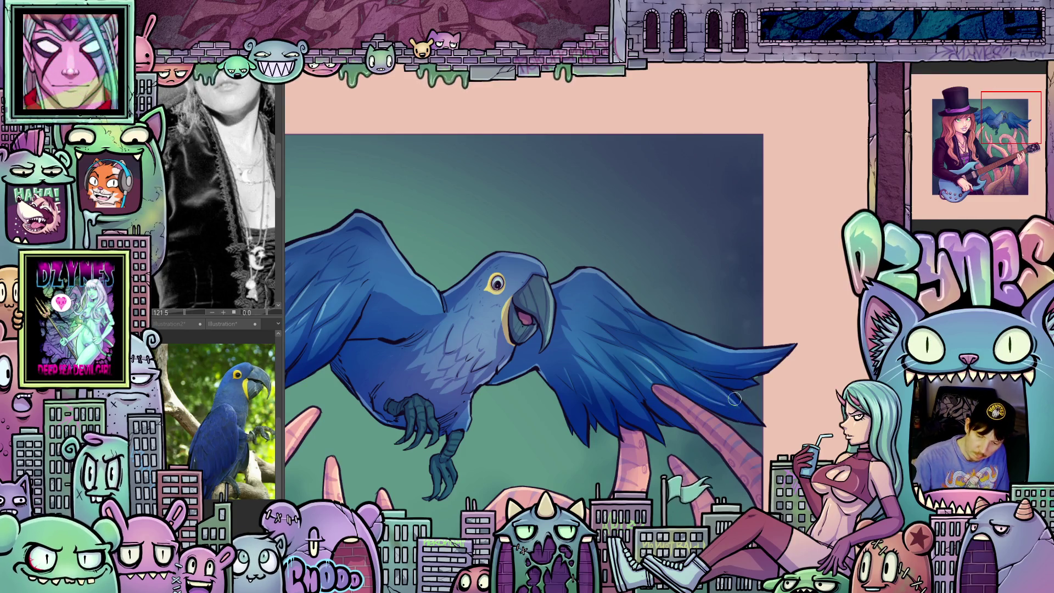
mouse_move(593, 424)
left_mouse_down()
mouse_move(718, 454)
mouse_move(602, 312)
mouse_move(666, 304)
left_mouse_up()
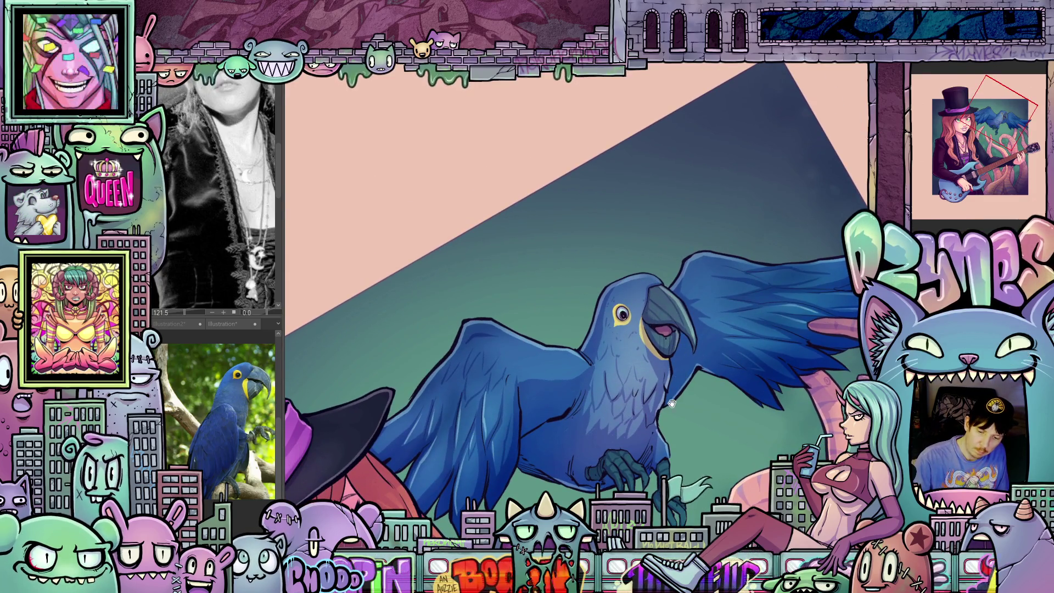
left_click_drag(671, 403, 744, 402)
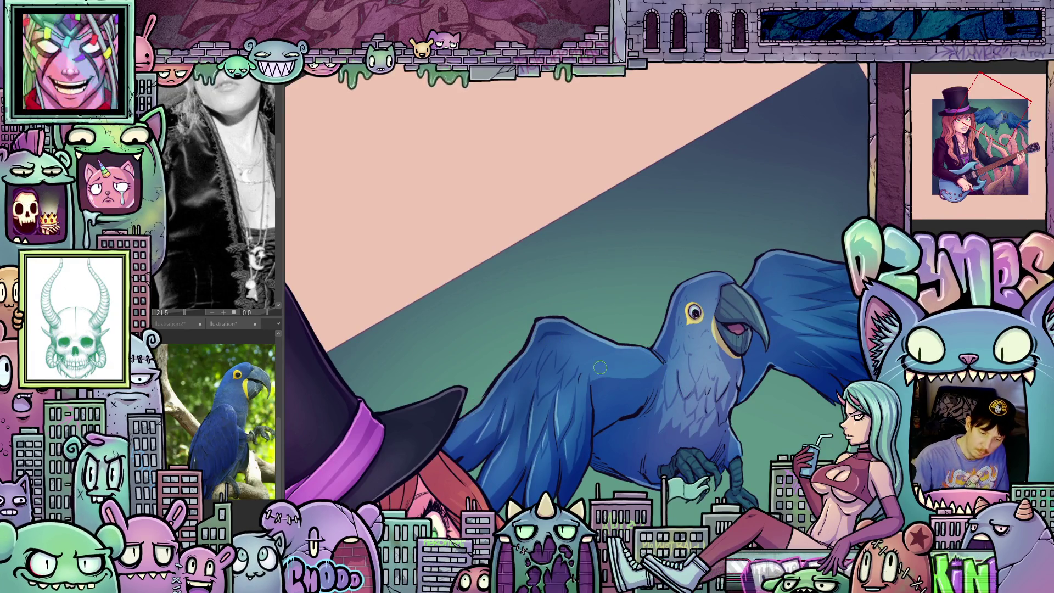
left_click_drag(600, 368, 634, 309)
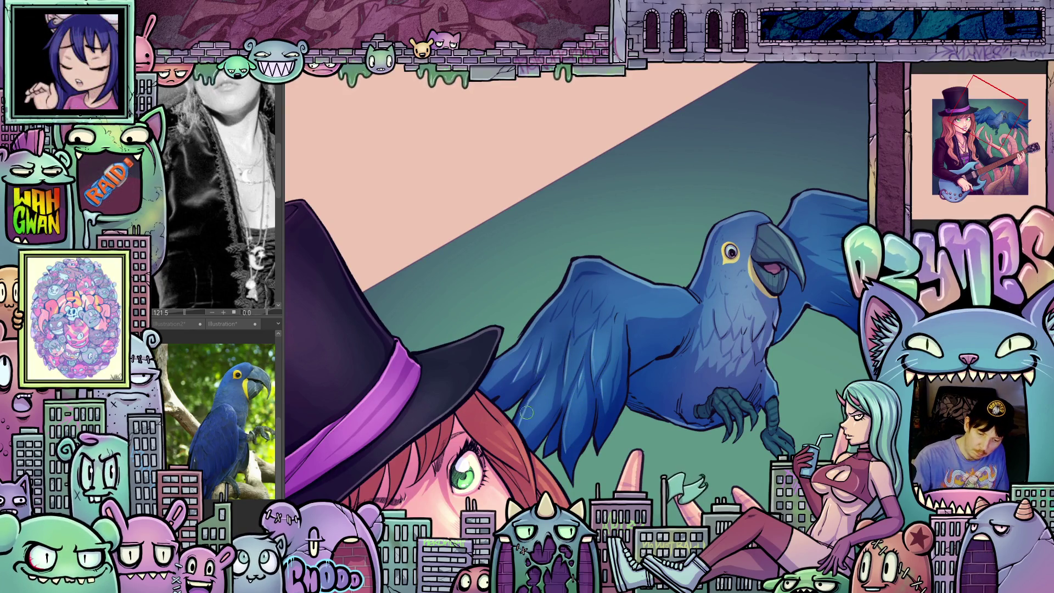
mouse_move(753, 405)
left_mouse_down()
mouse_move(614, 447)
mouse_move(719, 372)
left_mouse_up()
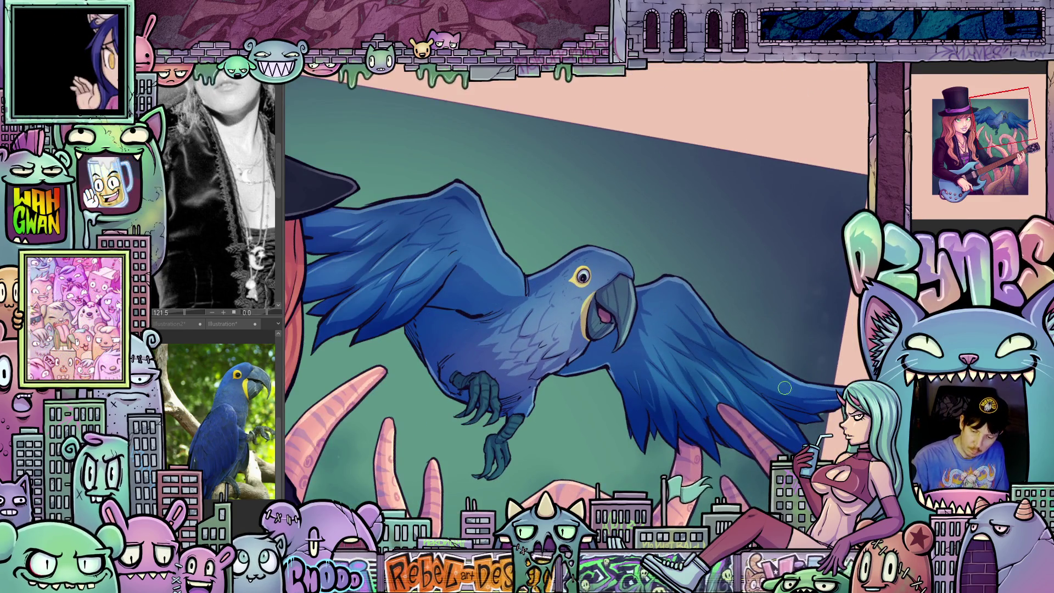
scroll(730, 382, "down", 5)
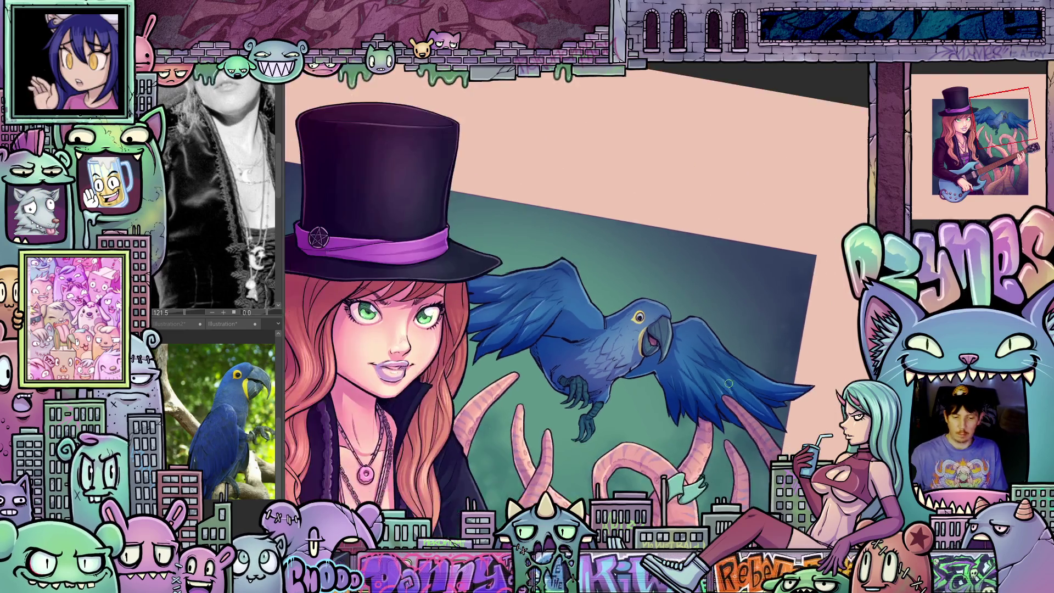
scroll(741, 391, "up", 6)
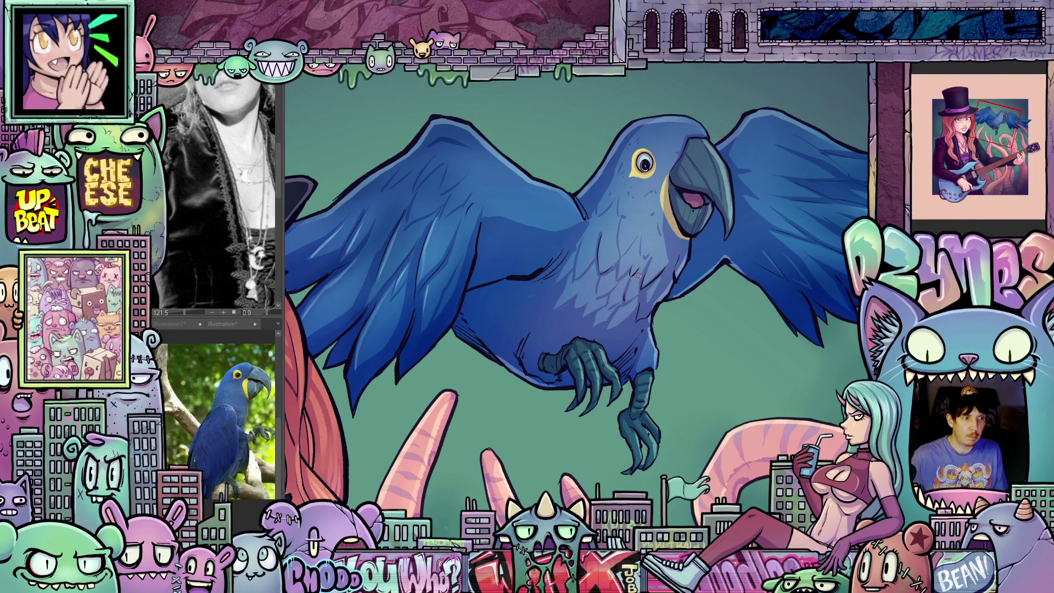
scroll(638, 276, "down", 2)
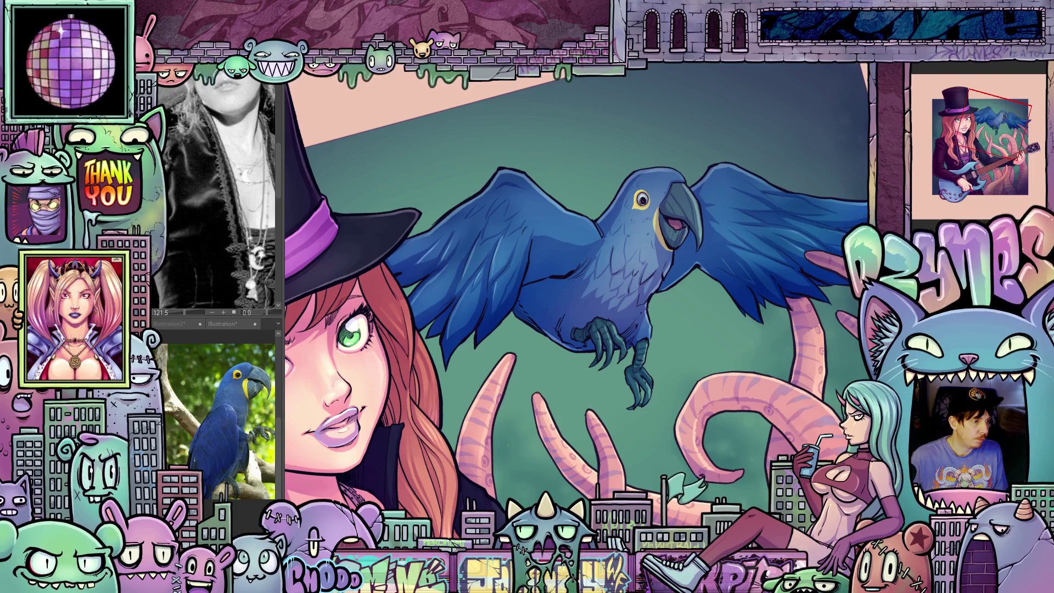
scroll(562, 330, "down", 3)
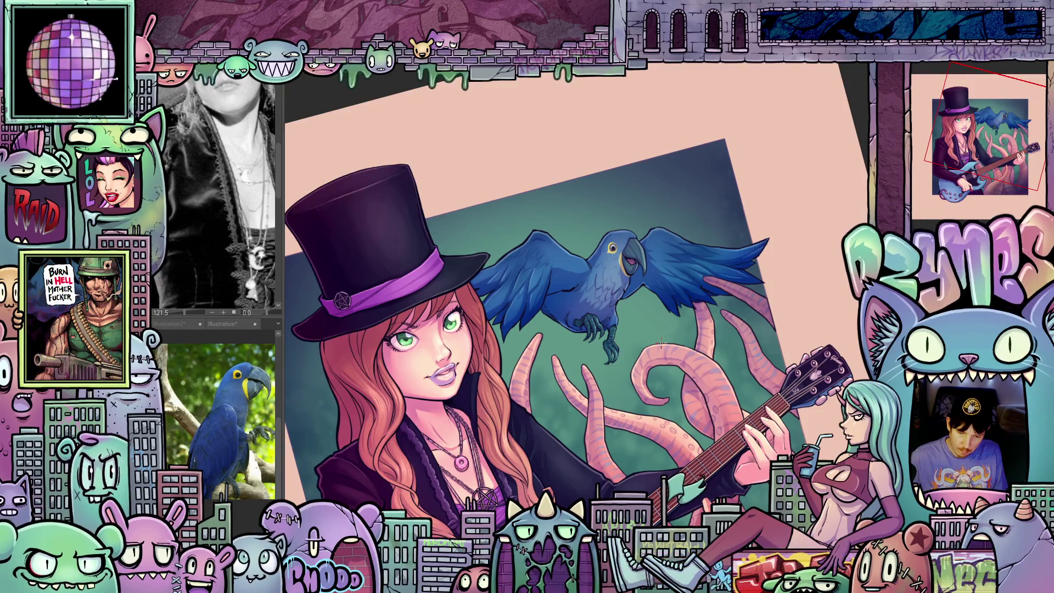
Level the rotation, zoom back in, and auto-select the entire macaw with one click
key("^")
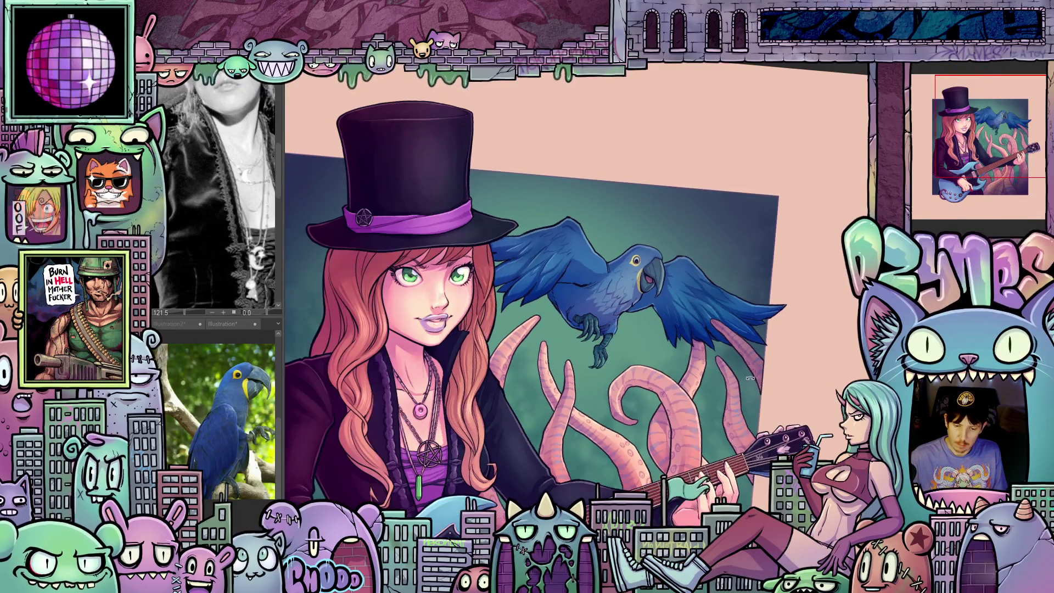
scroll(681, 351, "up", 3)
scroll(681, 351, "up", 2)
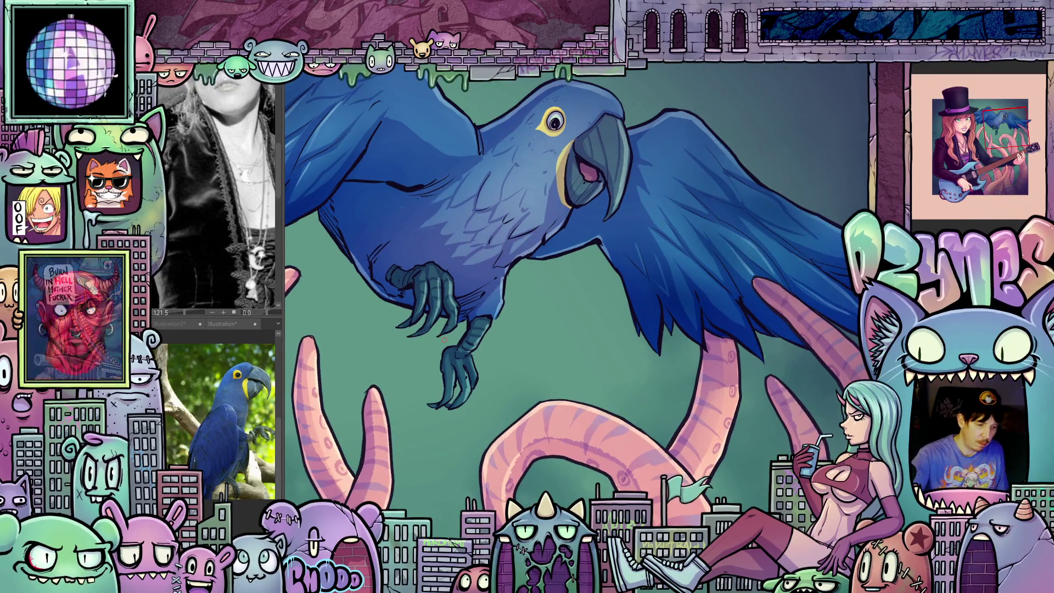
left_click_drag(716, 435, 668, 324)
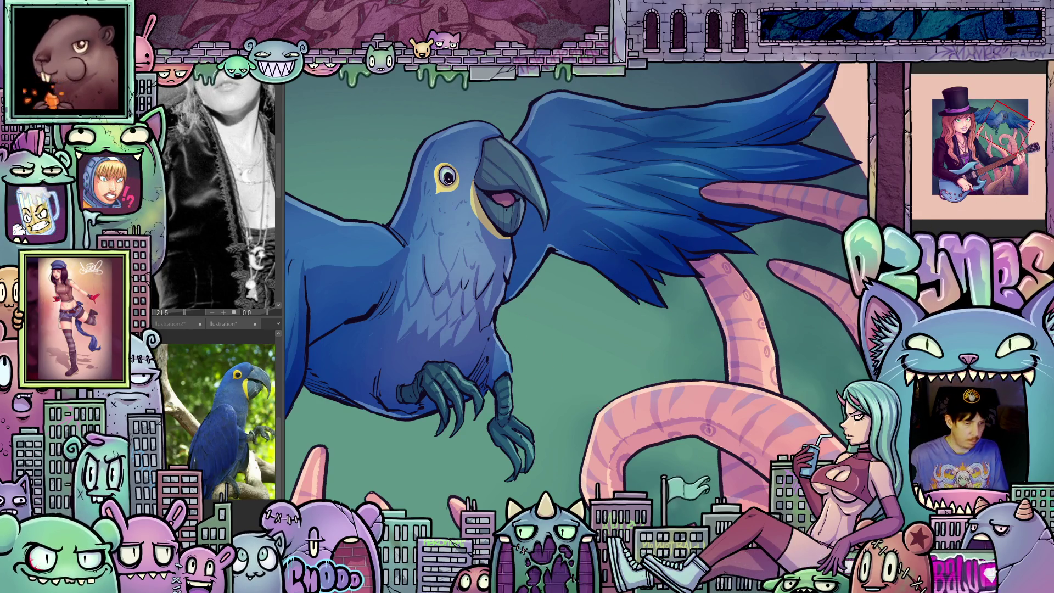
left_click(571, 211)
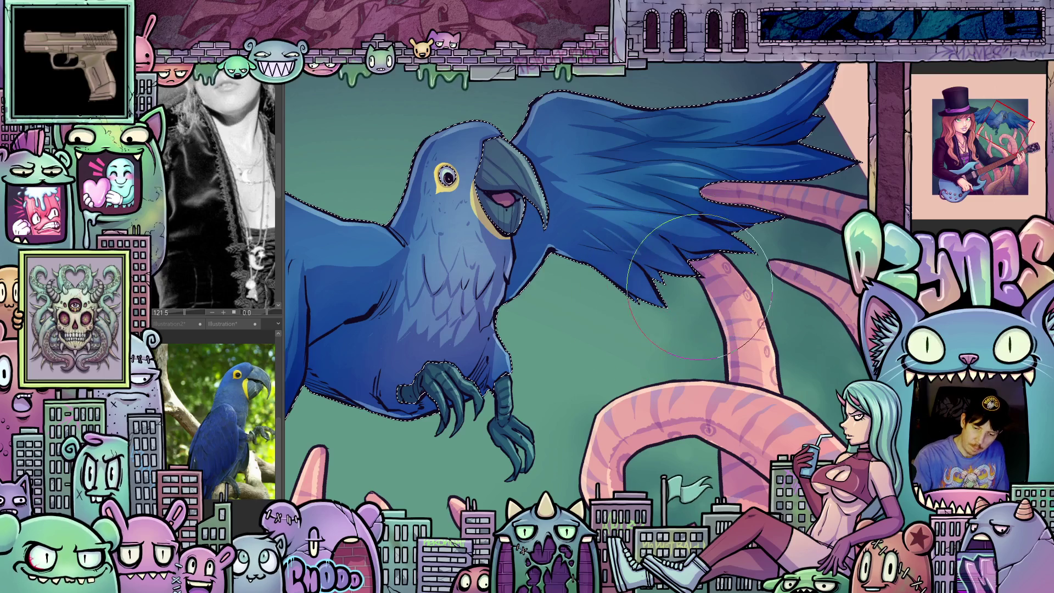
Pan and zoom to show the area below the macaw, then deselect with Ctrl+D
mouse_move(643, 378)
left_mouse_down()
mouse_move(738, 314)
mouse_move(853, 282)
left_mouse_up()
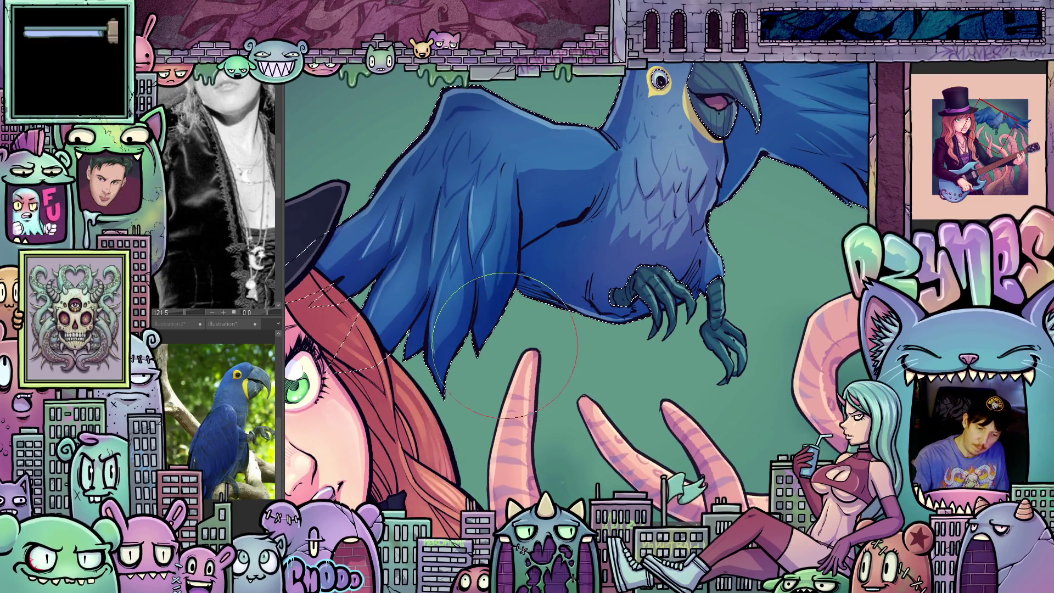
scroll(797, 372, "down", 5)
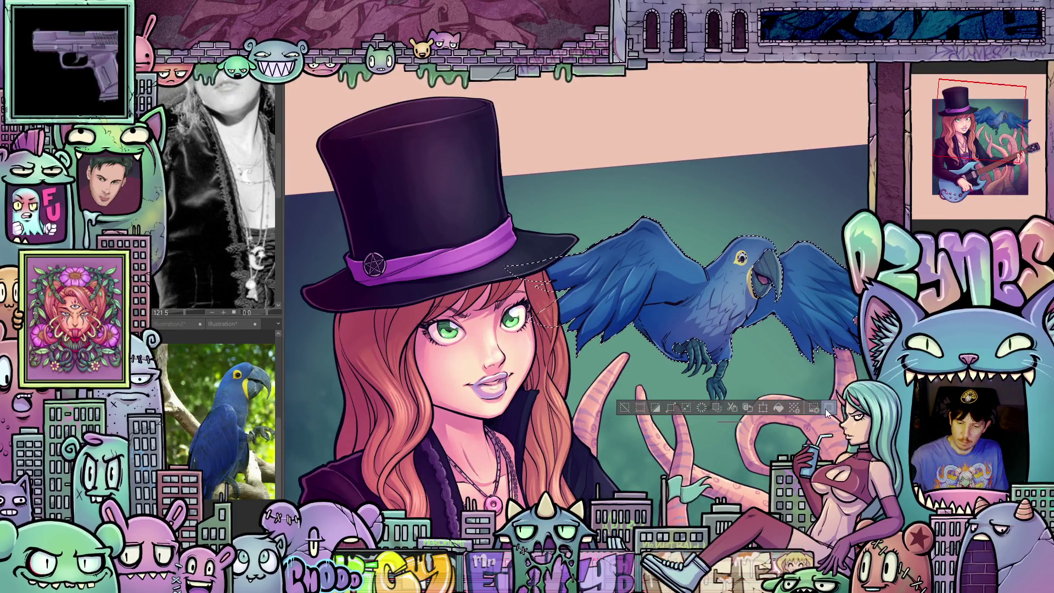
scroll(685, 304, "down", 3)
scroll(685, 304, "up", 1)
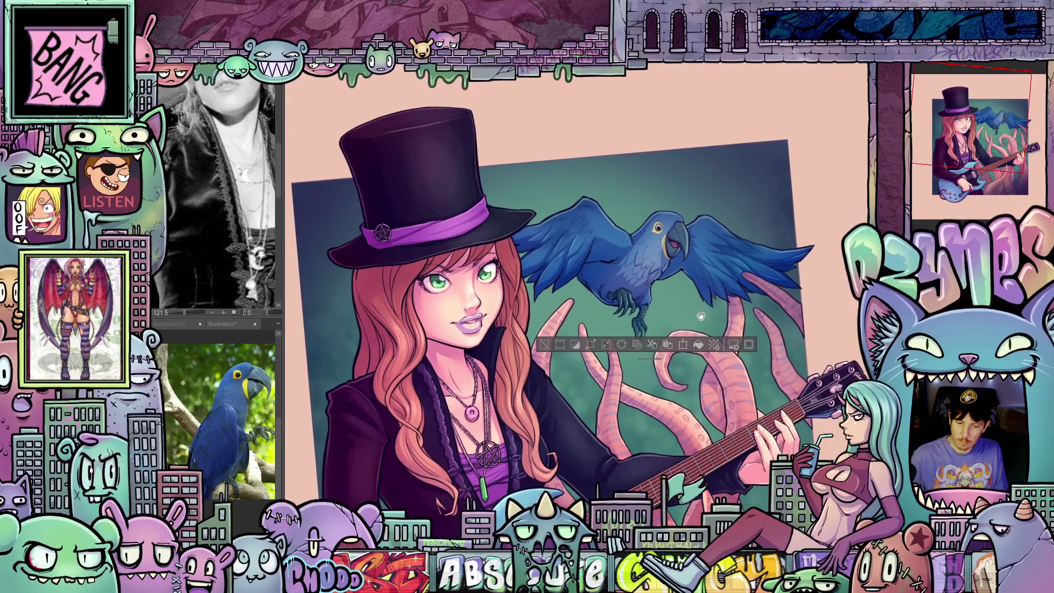
left_click_drag(692, 383, 725, 348)
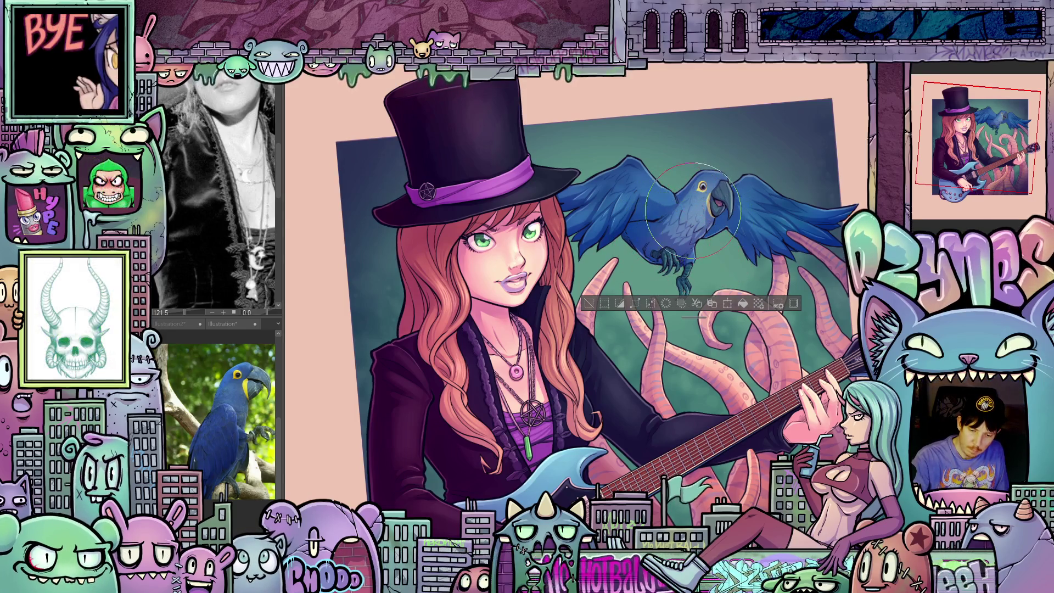
key("ctrl+d")
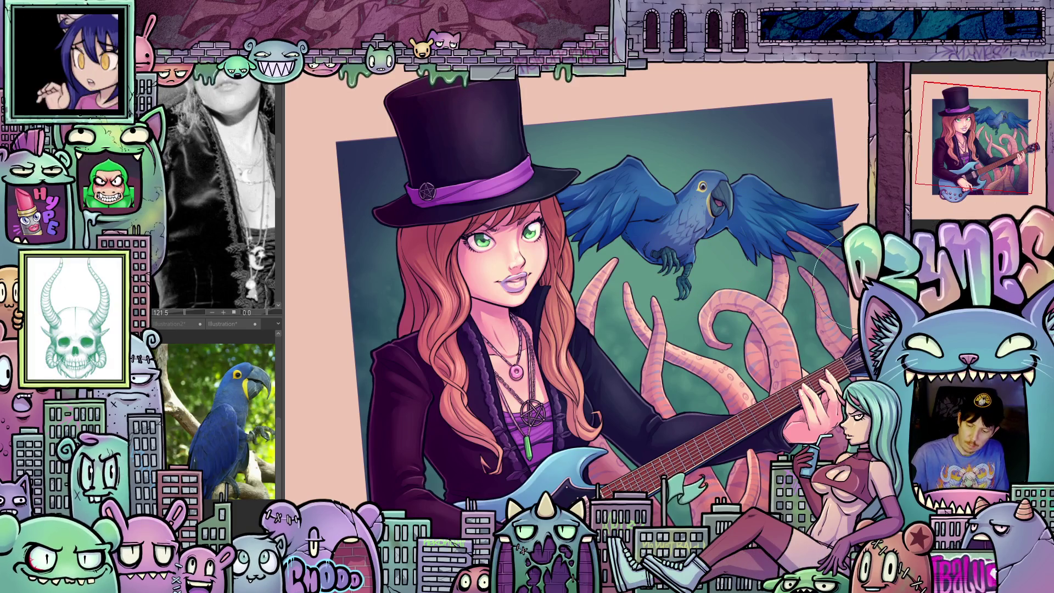
Paint a brighter green glow around the macaw, then pan, rotate and fit the painting upright with Ctrl+0
mouse_move(675, 231)
left_mouse_down()
mouse_move(686, 225)
mouse_move(680, 242)
mouse_move(696, 201)
mouse_move(656, 228)
mouse_move(659, 274)
mouse_move(741, 209)
mouse_move(738, 281)
left_mouse_up()
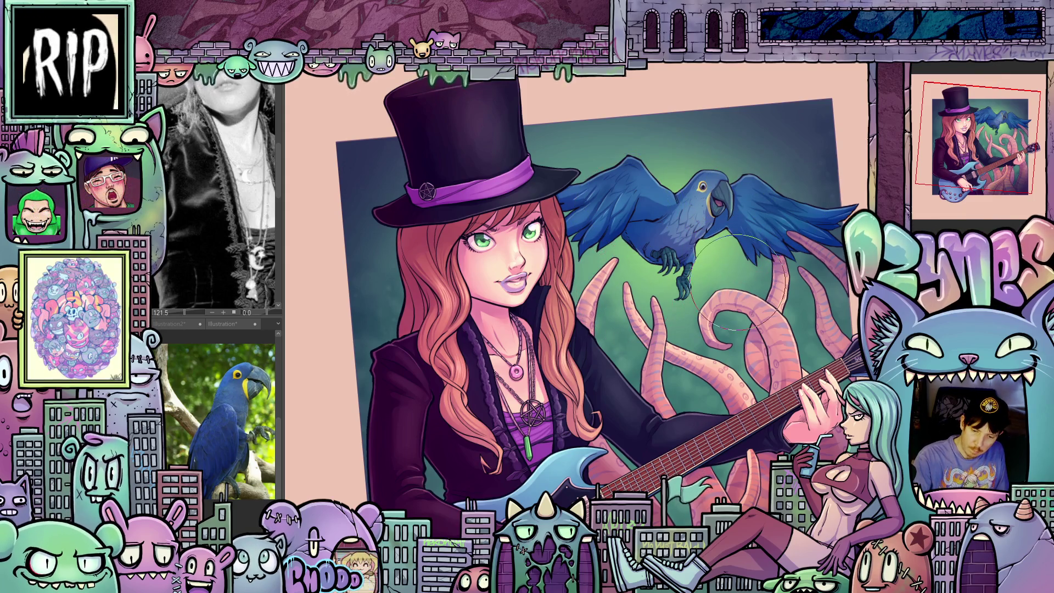
mouse_move(673, 378)
left_mouse_down()
mouse_move(747, 312)
mouse_move(774, 317)
left_mouse_up()
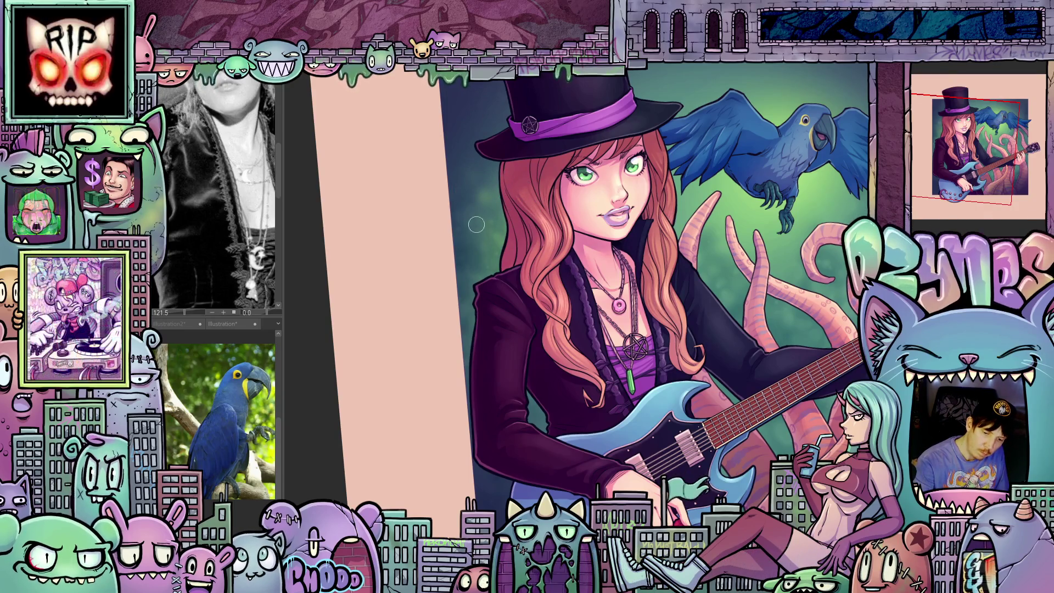
left_click_drag(664, 349, 649, 265)
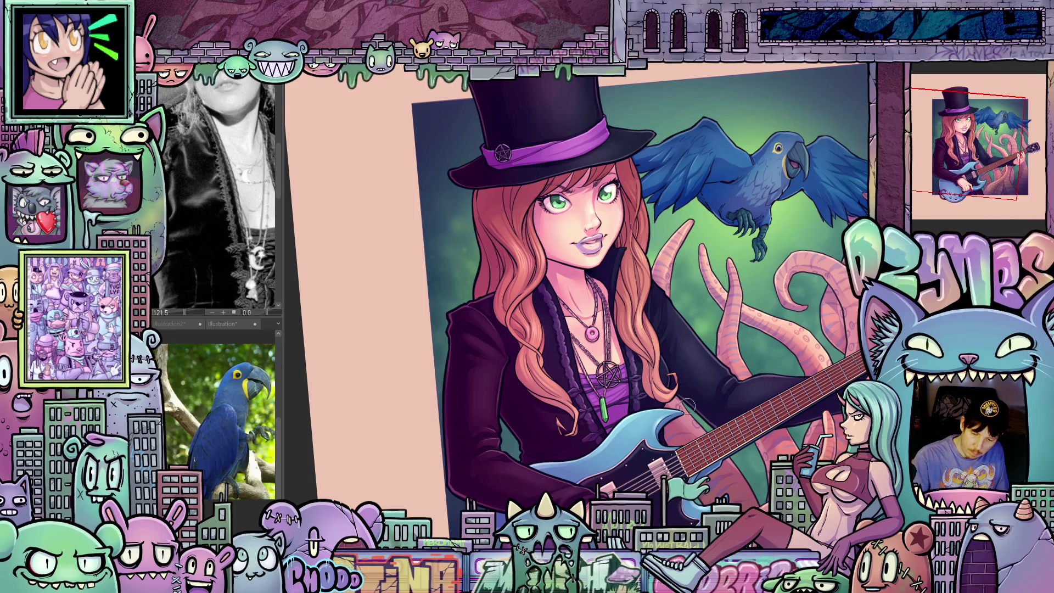
mouse_move(687, 406)
left_mouse_down()
mouse_move(739, 470)
mouse_move(671, 395)
left_mouse_up()
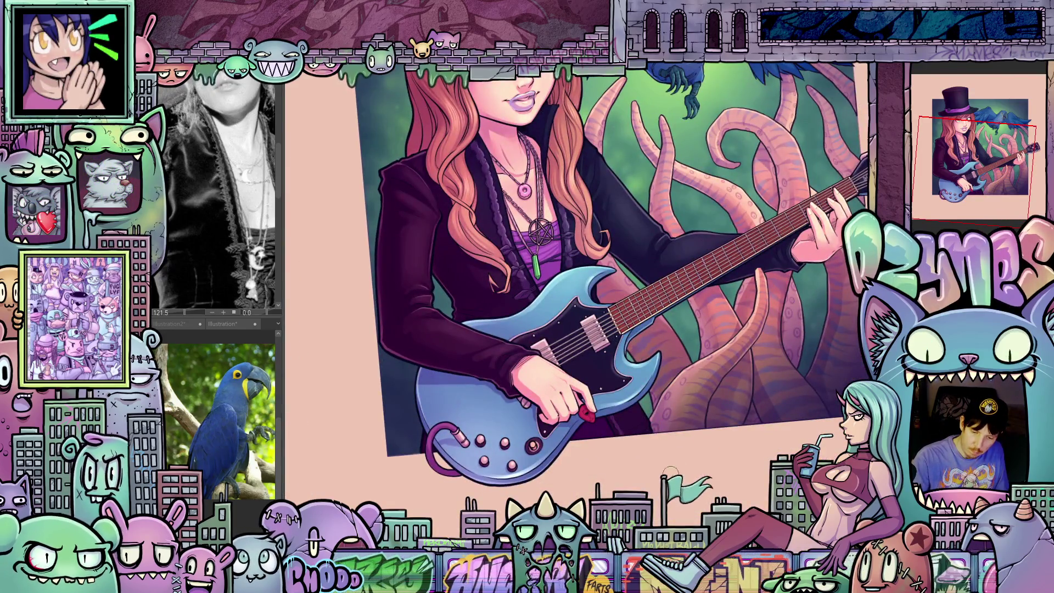
left_click_drag(671, 472, 633, 415)
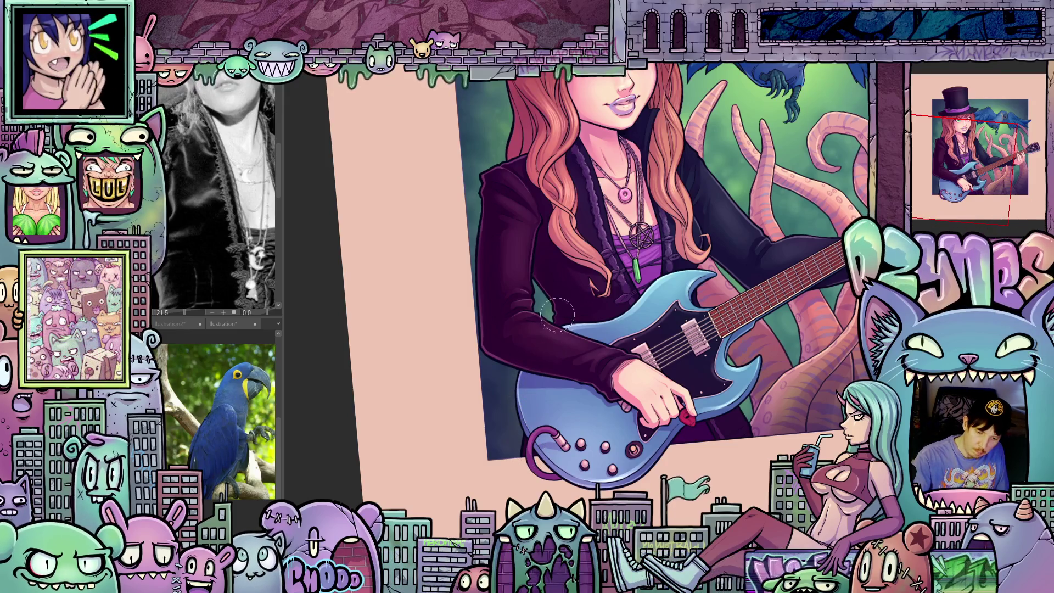
key("ctrl+0")
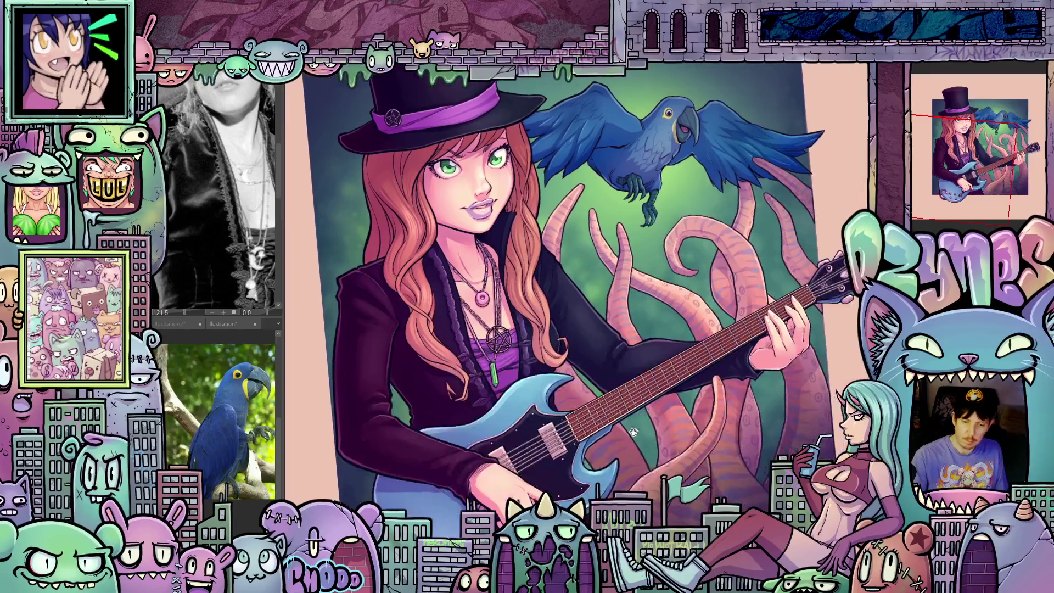
key("ctrl+0")
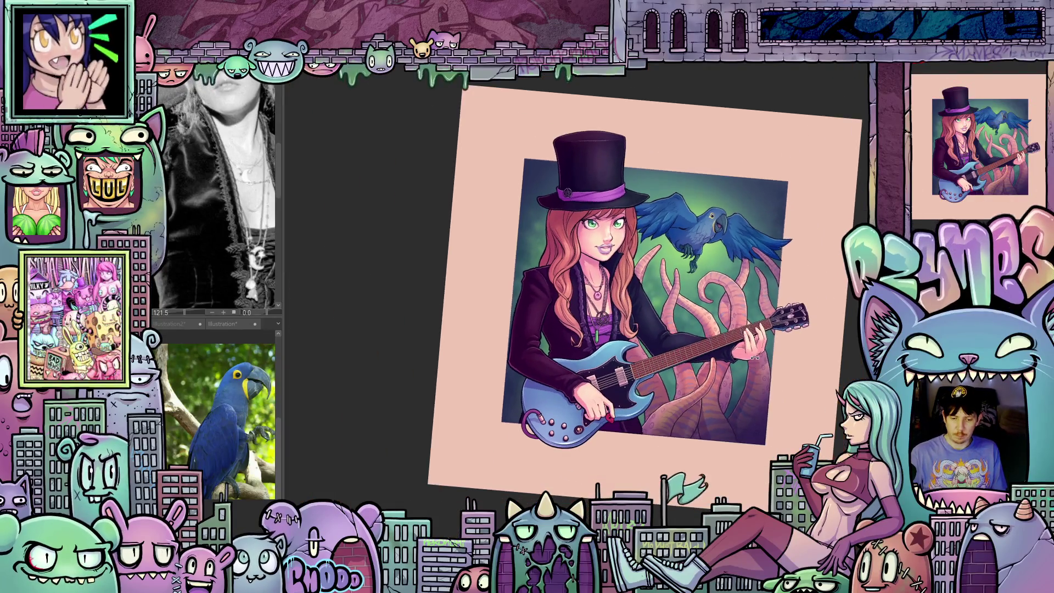
Nudge the painting up-left and zoom in two notches on the woman, guitar and macaw
left_click_drag(785, 367, 762, 356)
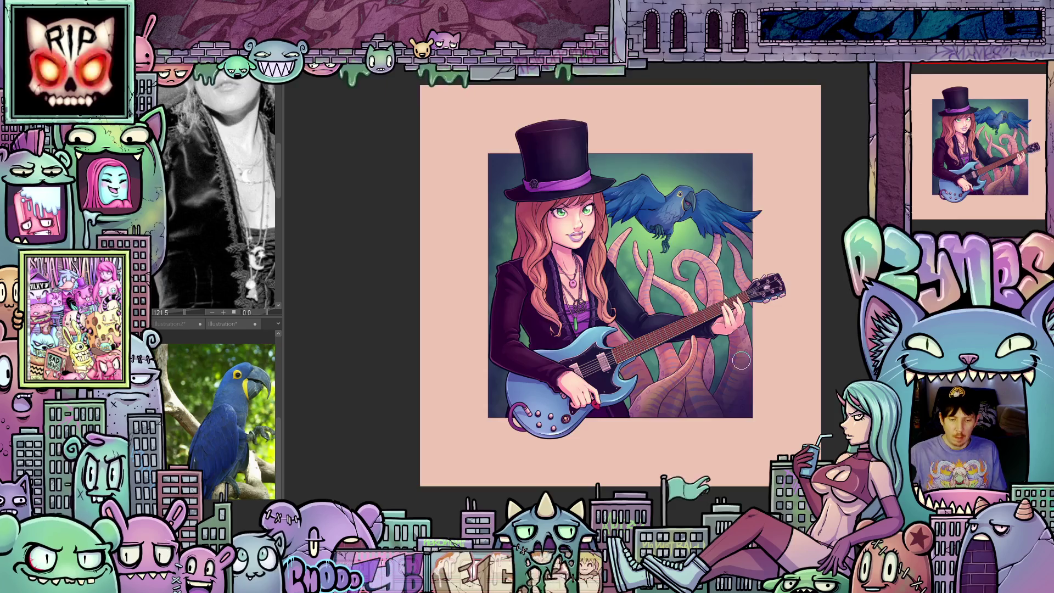
scroll(741, 360, "up", 2)
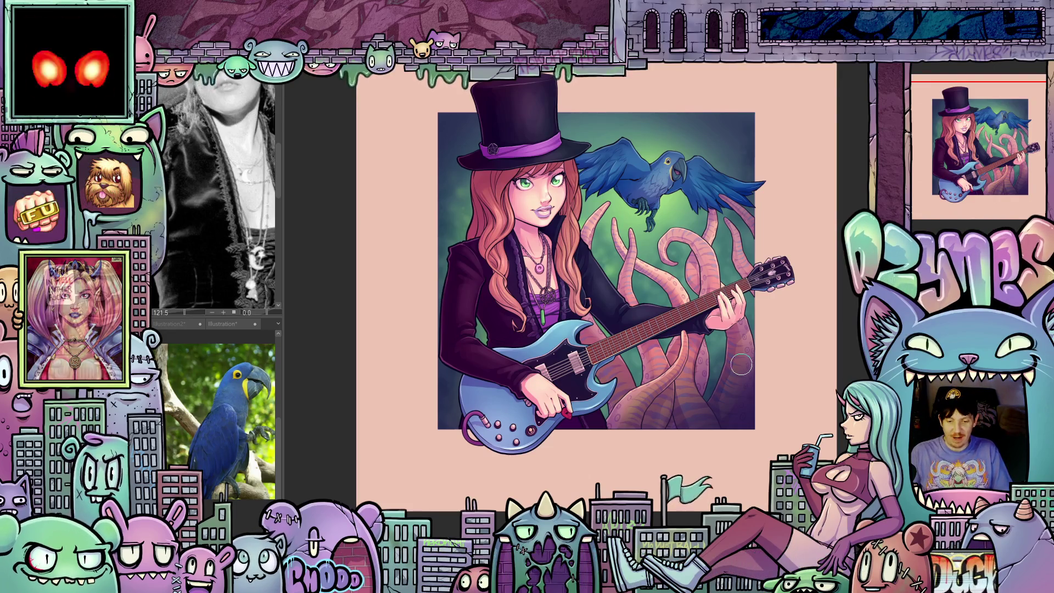
scroll(728, 349, "up", 3)
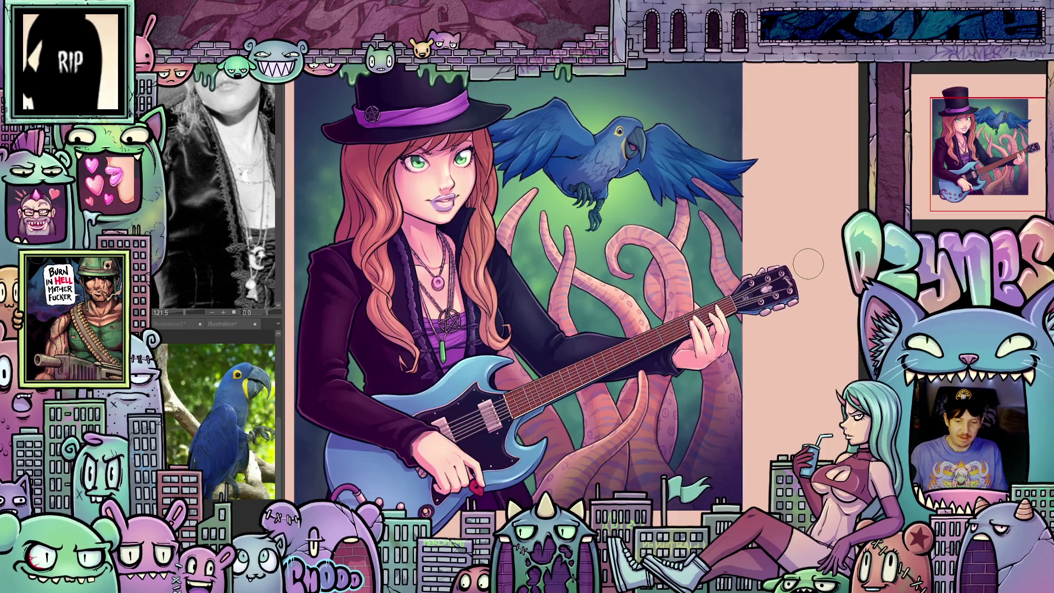
Pan and zoom until the woman's green-eyed face and the macaw's blue wing fill the view
mouse_move(808, 264)
left_mouse_down()
mouse_move(768, 340)
mouse_move(736, 321)
mouse_move(776, 340)
mouse_move(787, 327)
left_mouse_up()
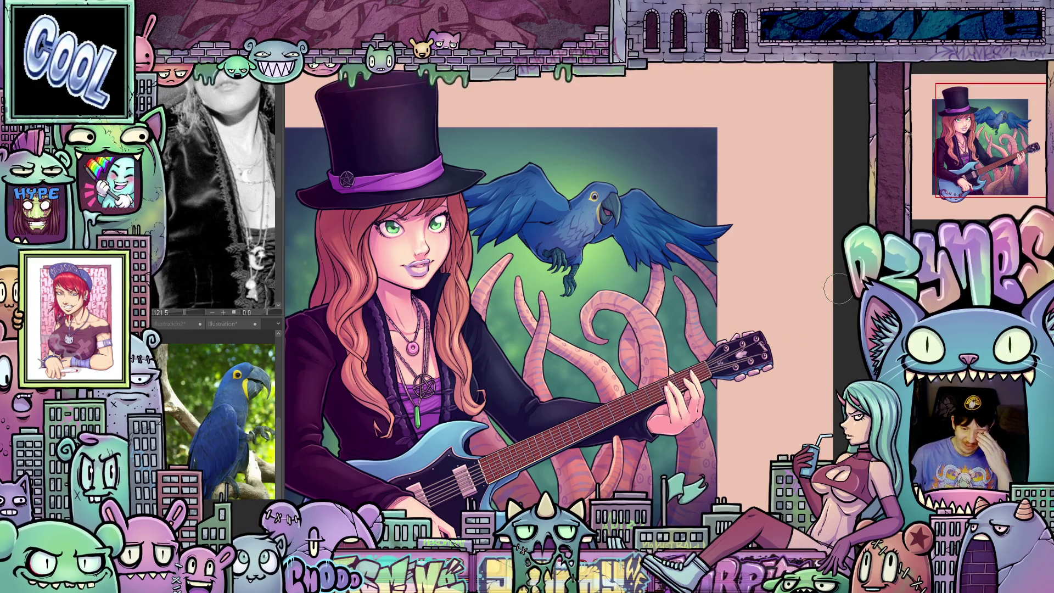
scroll(838, 288, "up", 1)
scroll(845, 294, "up", 1)
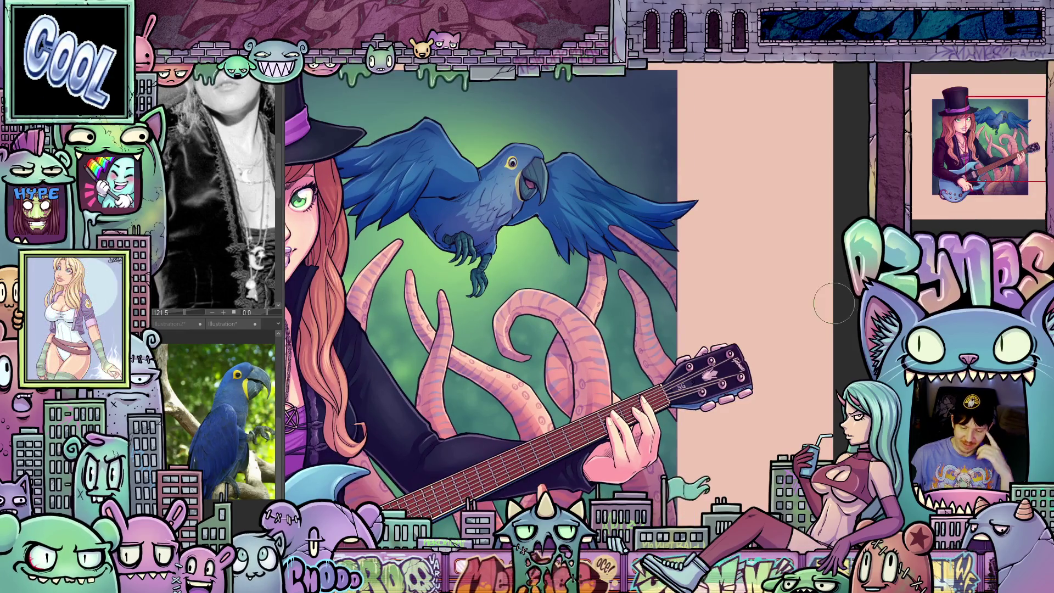
scroll(812, 296, "down", 3)
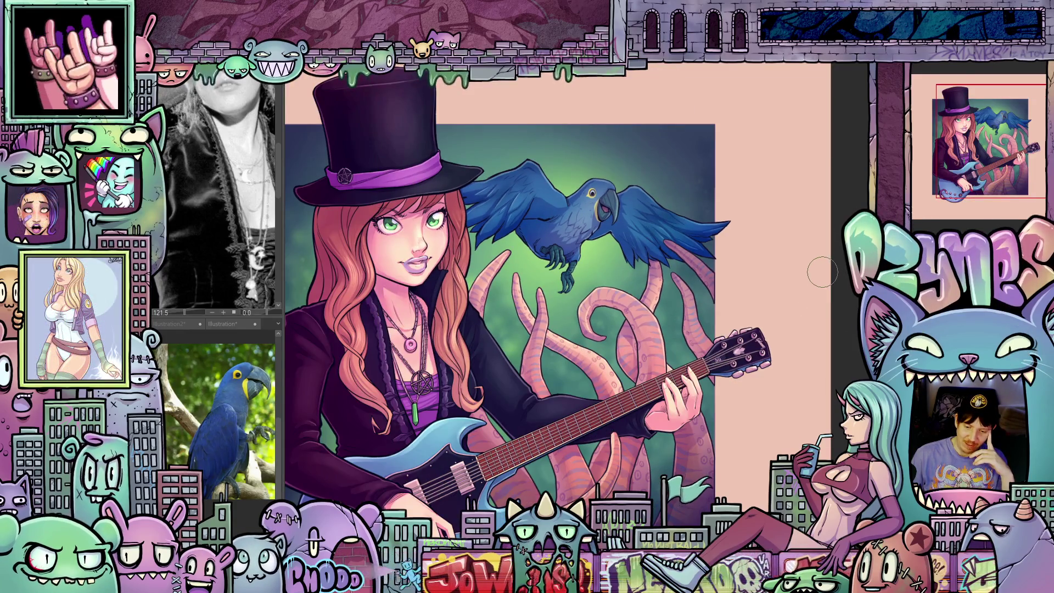
scroll(821, 271, "up", 3)
scroll(812, 277, "down", 2)
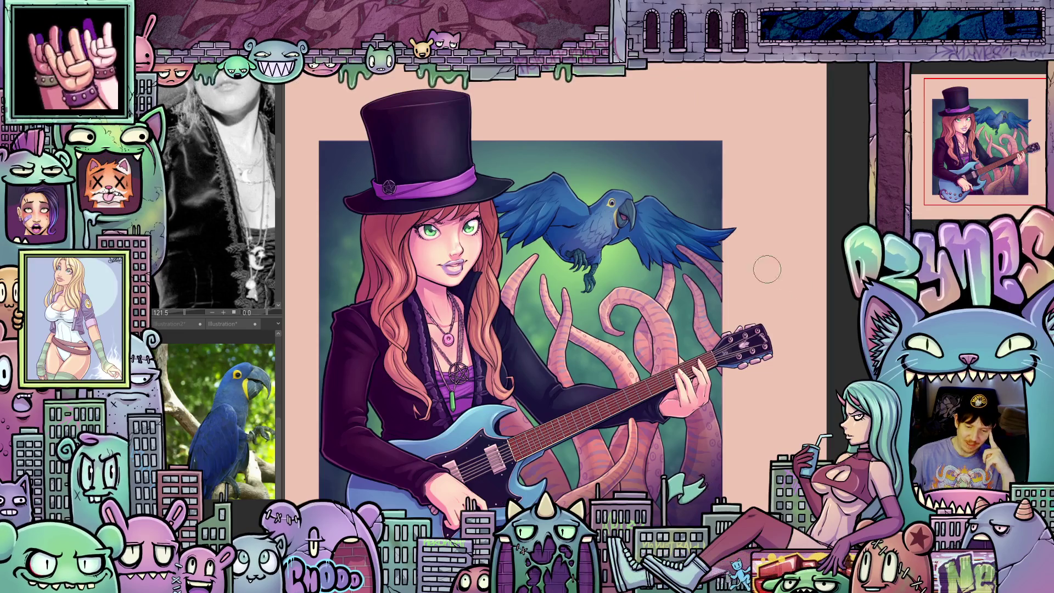
scroll(457, 206, "up", 5)
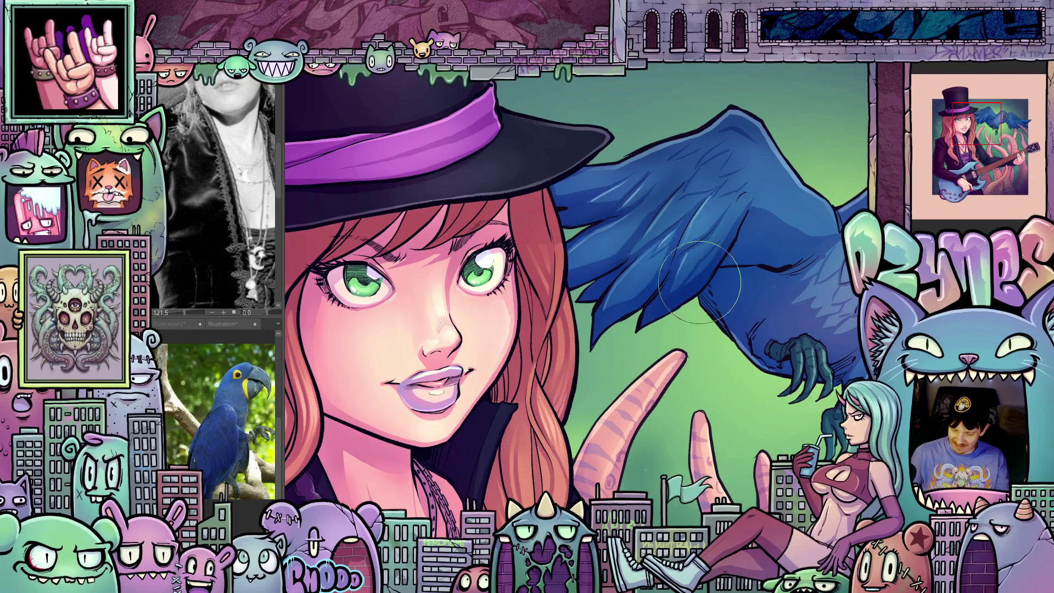
Zoom in on the macaw's body and paint darker shading strokes on its lower belly
scroll(800, 354, "down", 1)
scroll(800, 354, "down", 1)
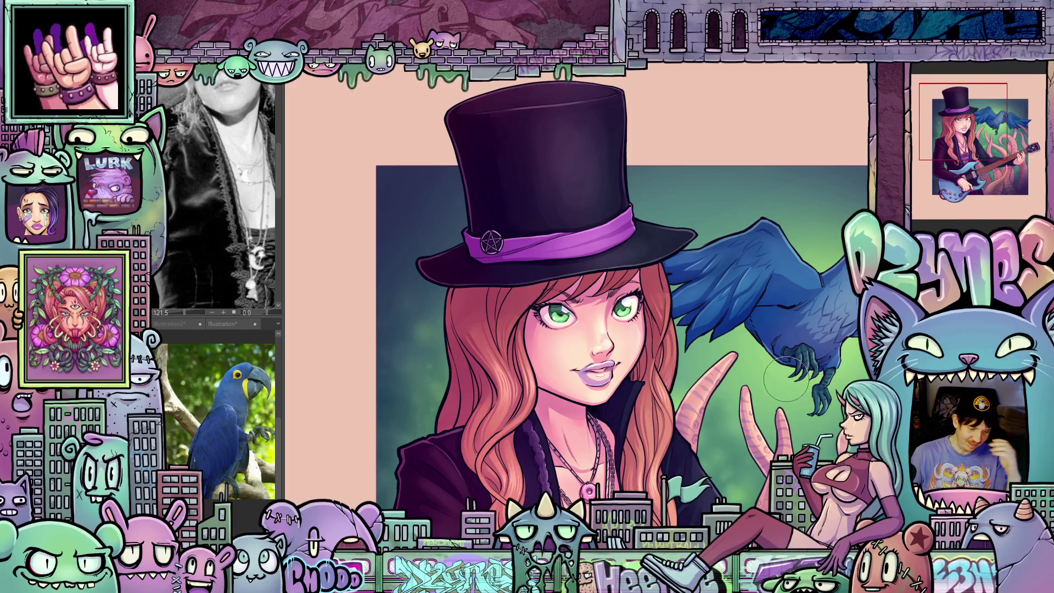
scroll(801, 373, "down", 2)
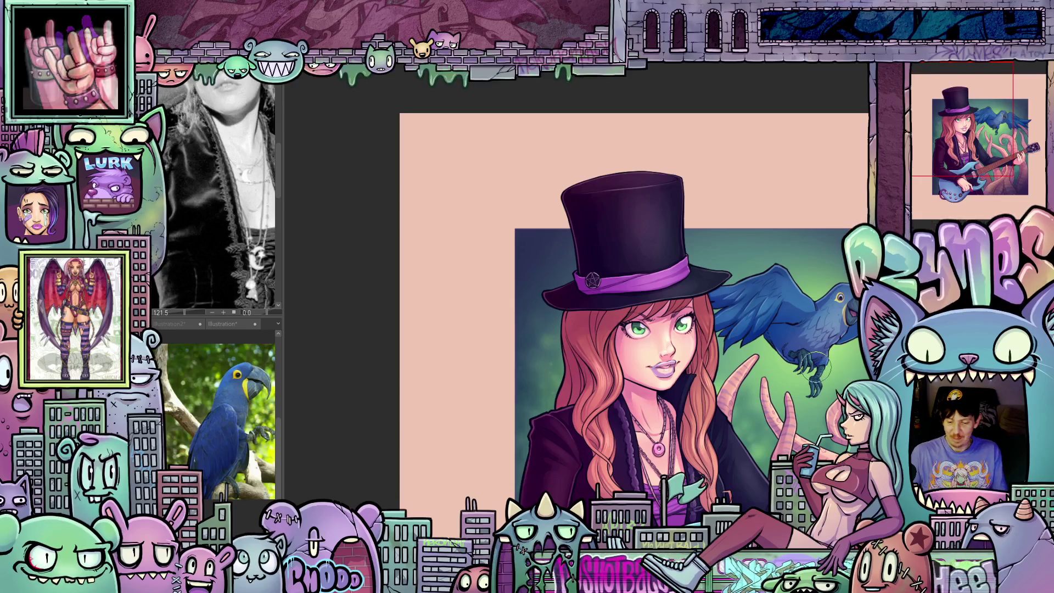
left_click_drag(802, 359, 576, 383)
scroll(679, 366, "up", 3)
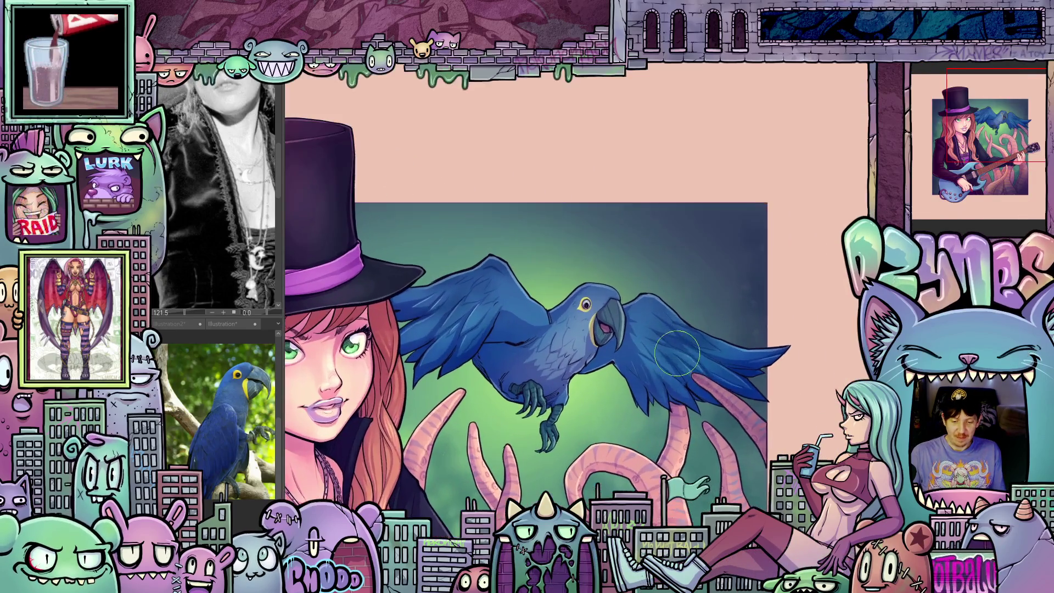
scroll(735, 407, "up", 3)
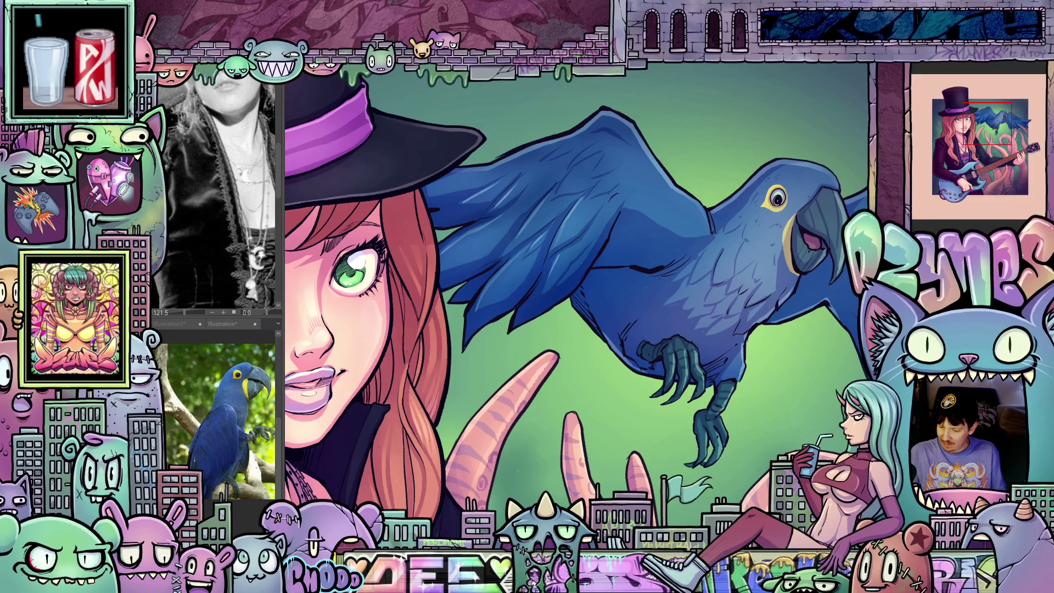
scroll(674, 378, "up", 1)
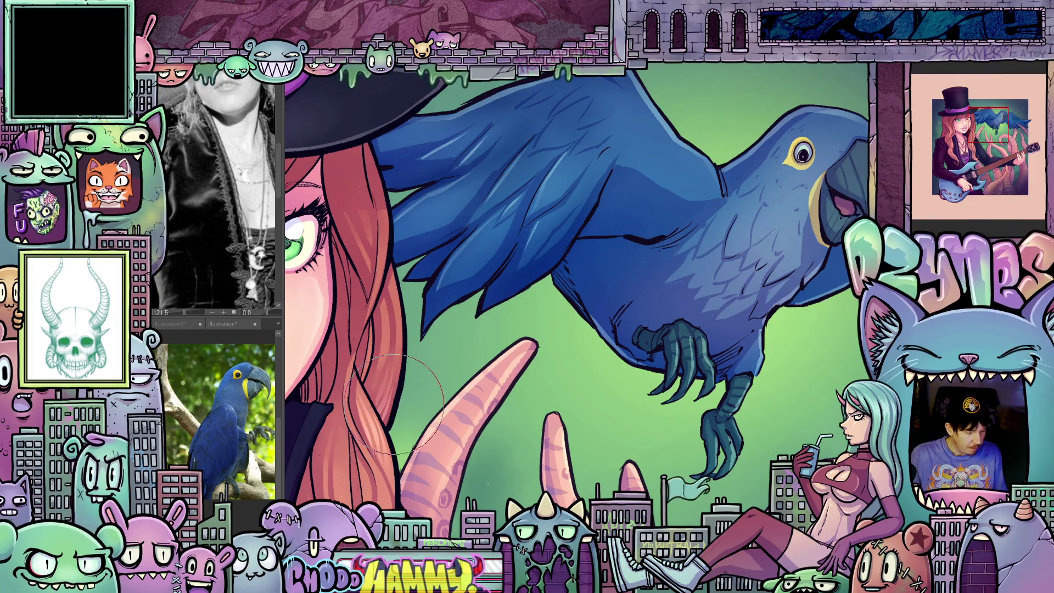
left_click_drag(649, 411, 571, 472)
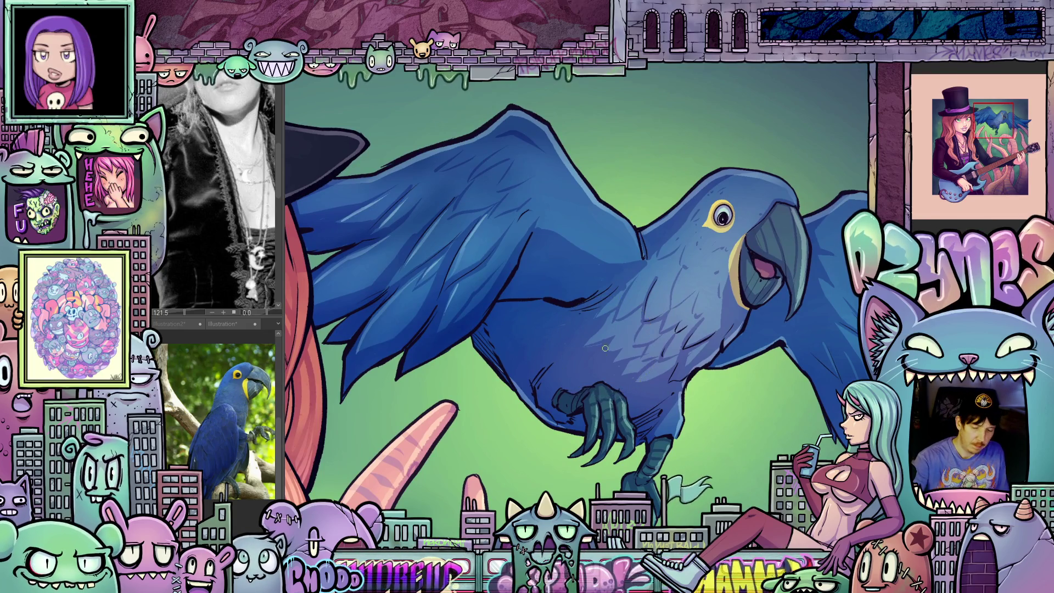
mouse_move(532, 387)
left_mouse_down()
mouse_move(532, 360)
mouse_move(552, 356)
left_mouse_up()
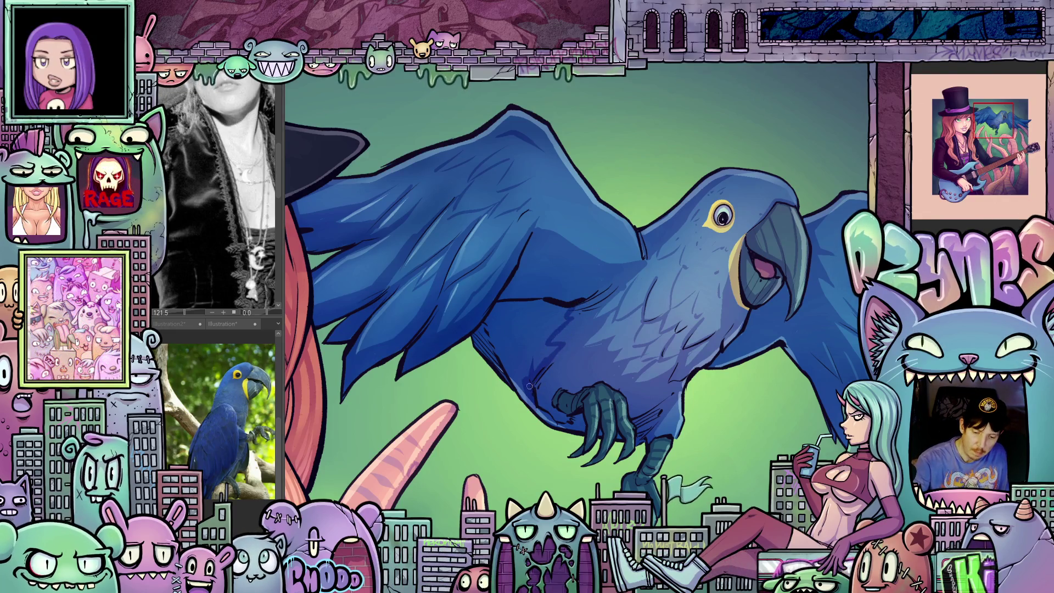
mouse_move(524, 376)
left_mouse_down()
mouse_move(508, 344)
mouse_move(476, 328)
mouse_move(482, 314)
mouse_move(508, 317)
left_mouse_up()
Rotate the canvas view around the macaw's head and wings, and reduce the brush size
left_click_drag(646, 375, 572, 341)
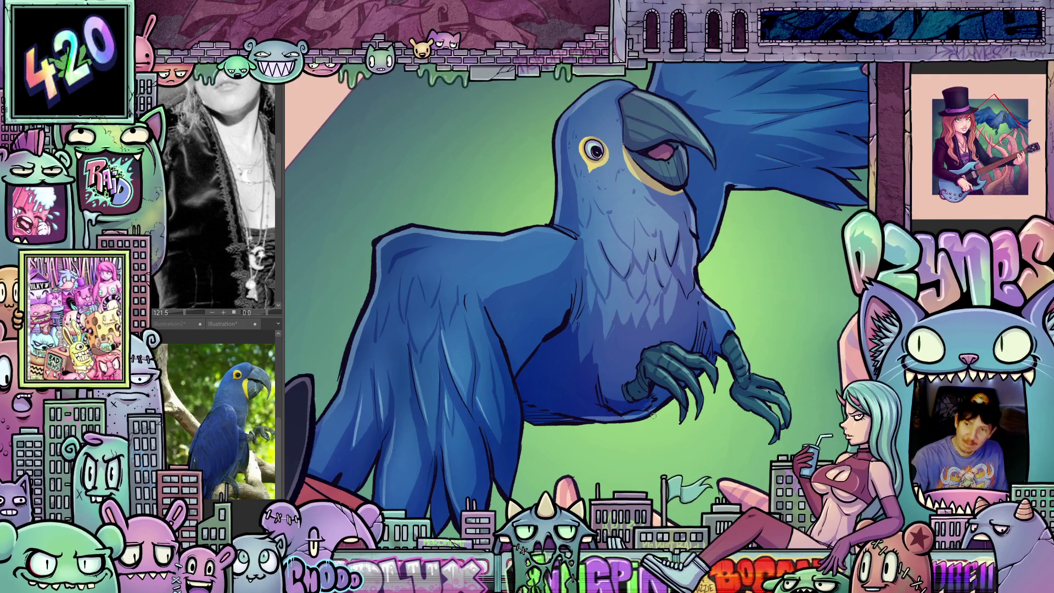
left_click_drag(665, 421, 563, 439)
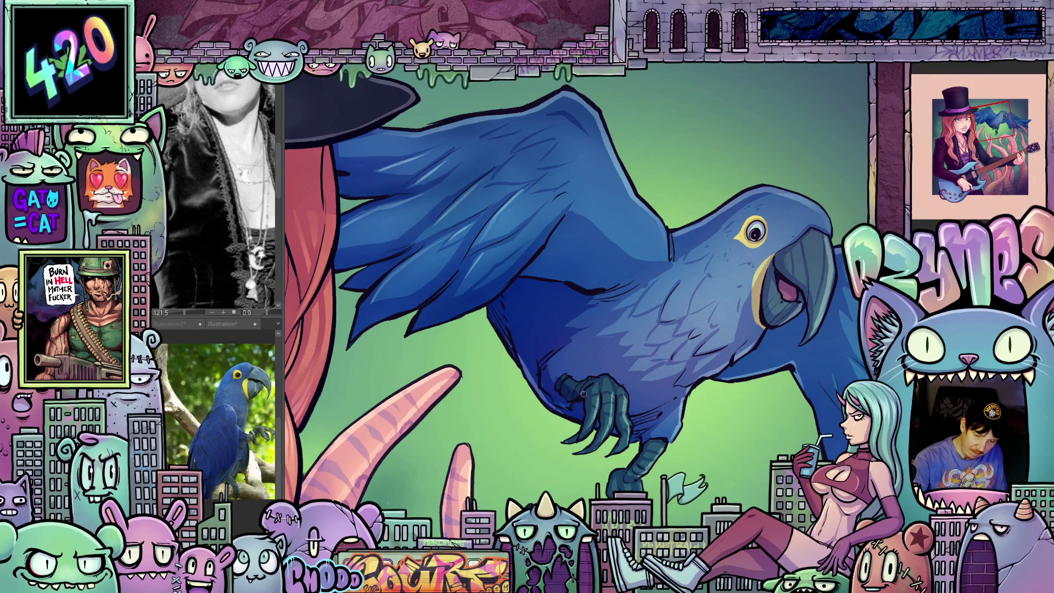
left_click_drag(625, 416, 708, 363)
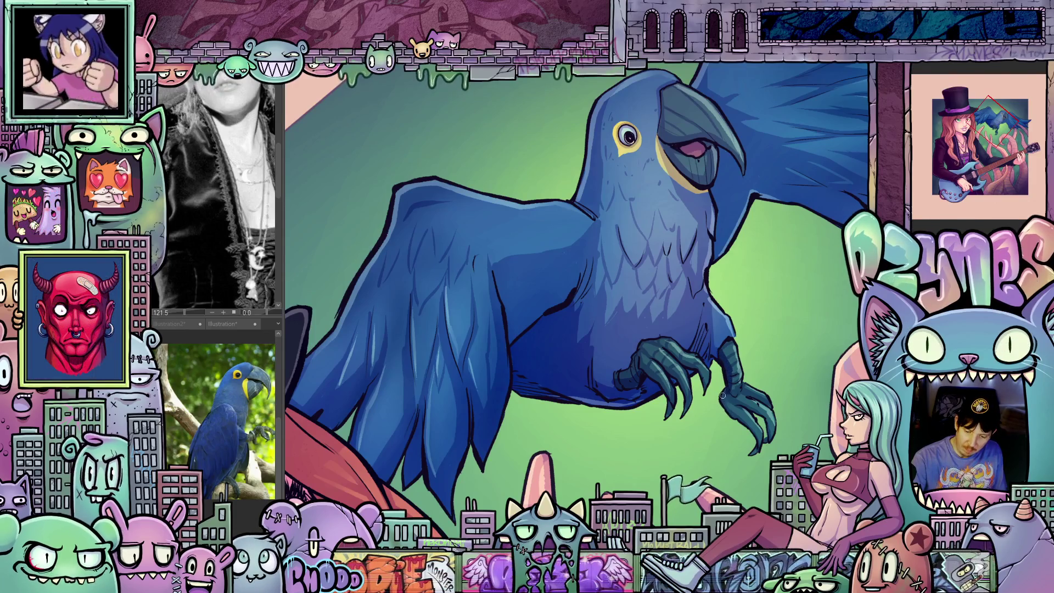
mouse_move(750, 434)
left_mouse_down()
mouse_move(697, 511)
mouse_move(681, 565)
mouse_move(639, 592)
left_mouse_up()
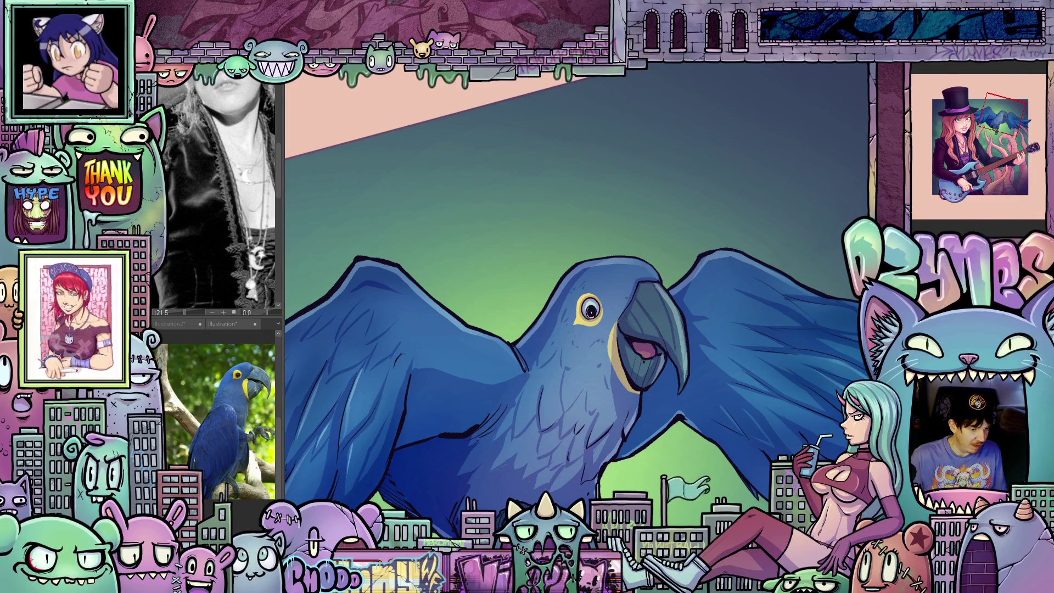
key("[")
key("[")
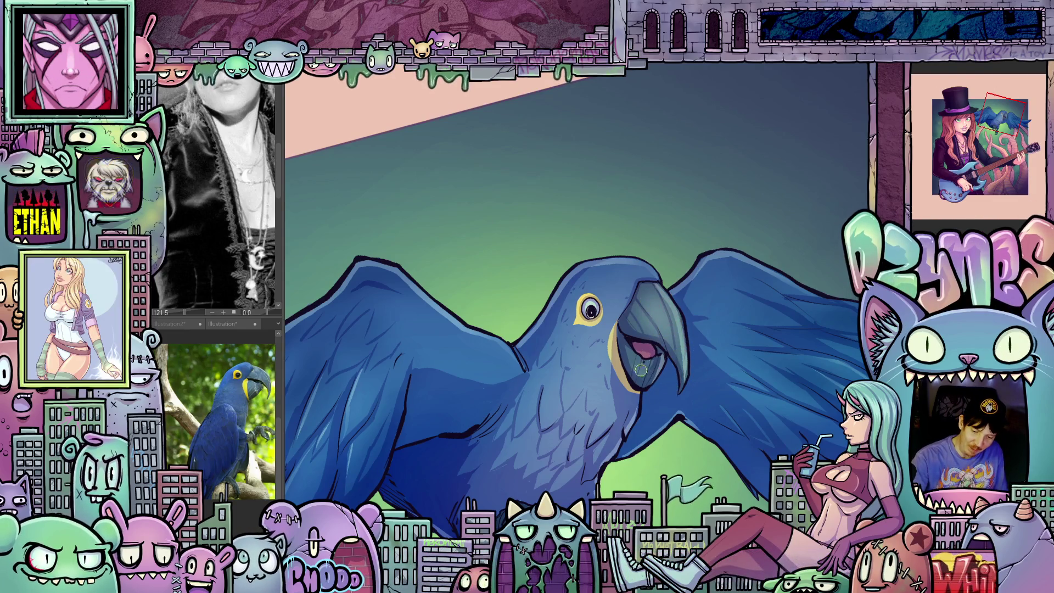
Zoom out to see the shaded macaw above the woman's face and pink tentacles
scroll(729, 379, "down", 2)
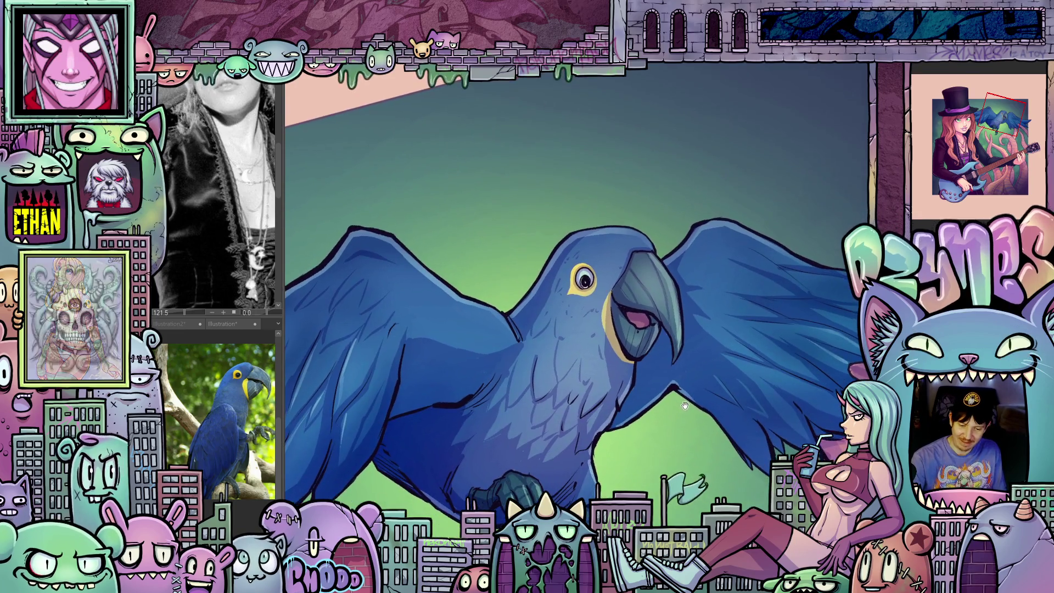
scroll(715, 399, "down", 3)
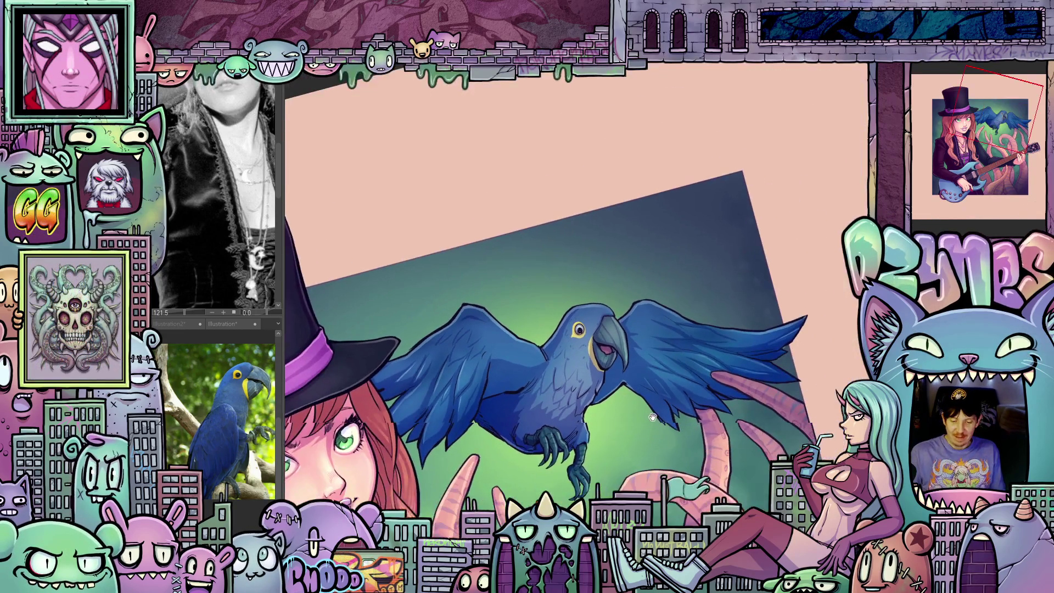
Zoom and pan across the canvas to review the whole guitarist-and-macaw illustration
scroll(722, 456, "down", 5)
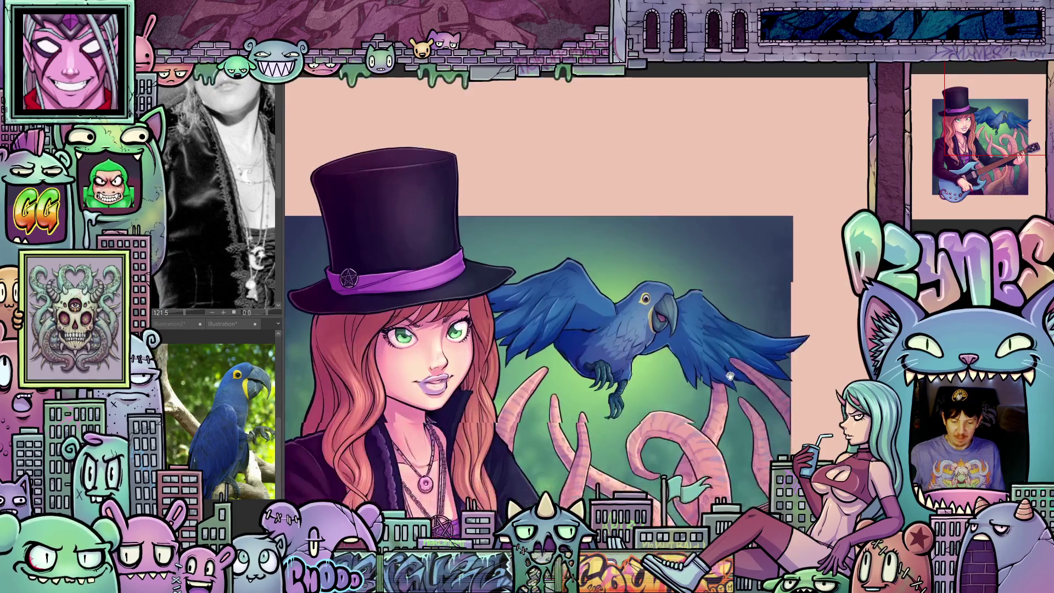
scroll(767, 273, "down", 3)
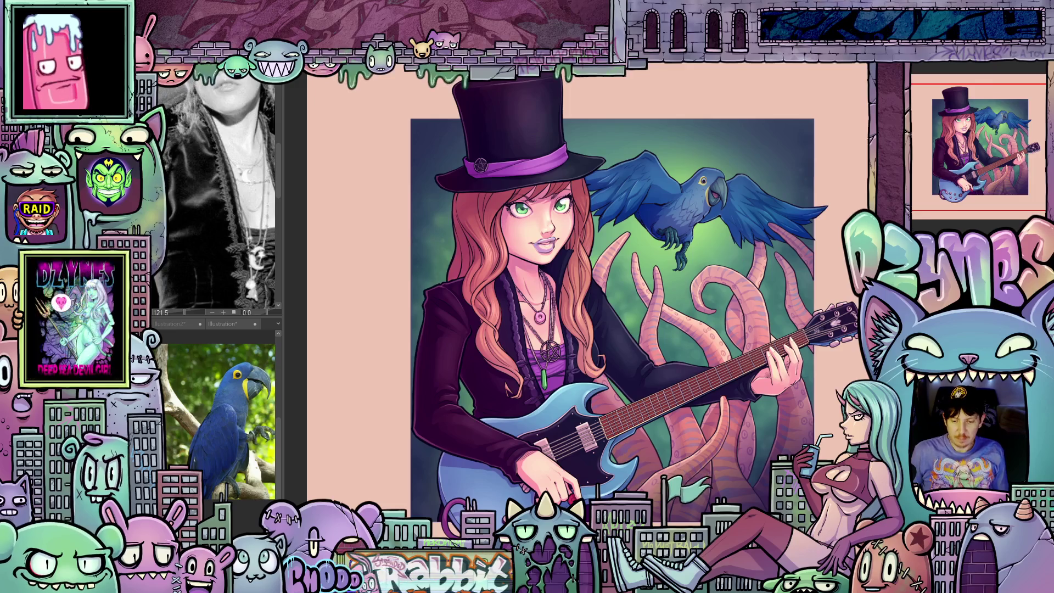
scroll(773, 253, "up", 2)
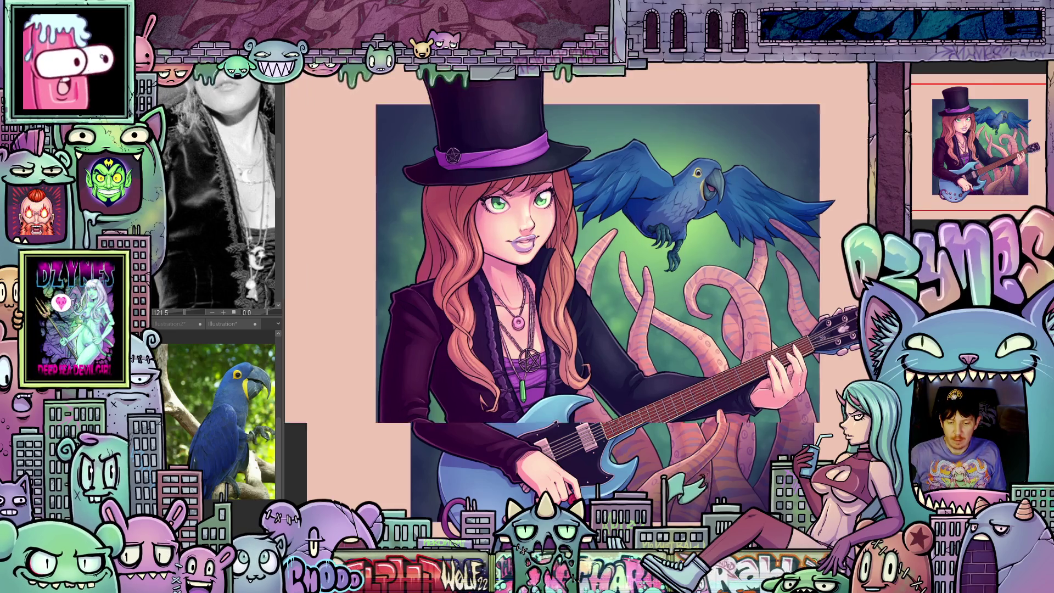
scroll(773, 252, "up", 4)
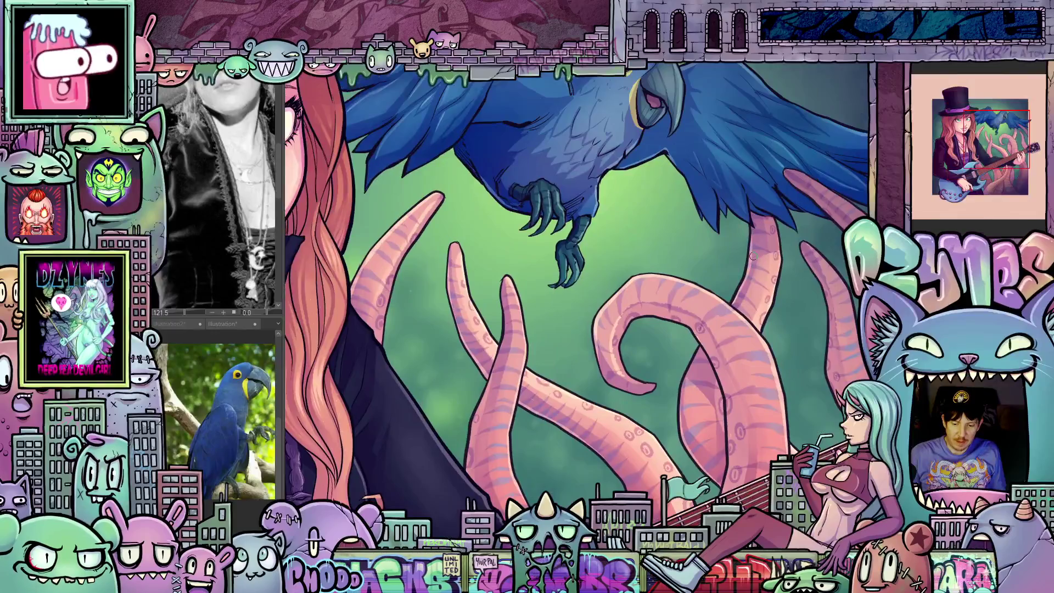
scroll(753, 258, "down", 5)
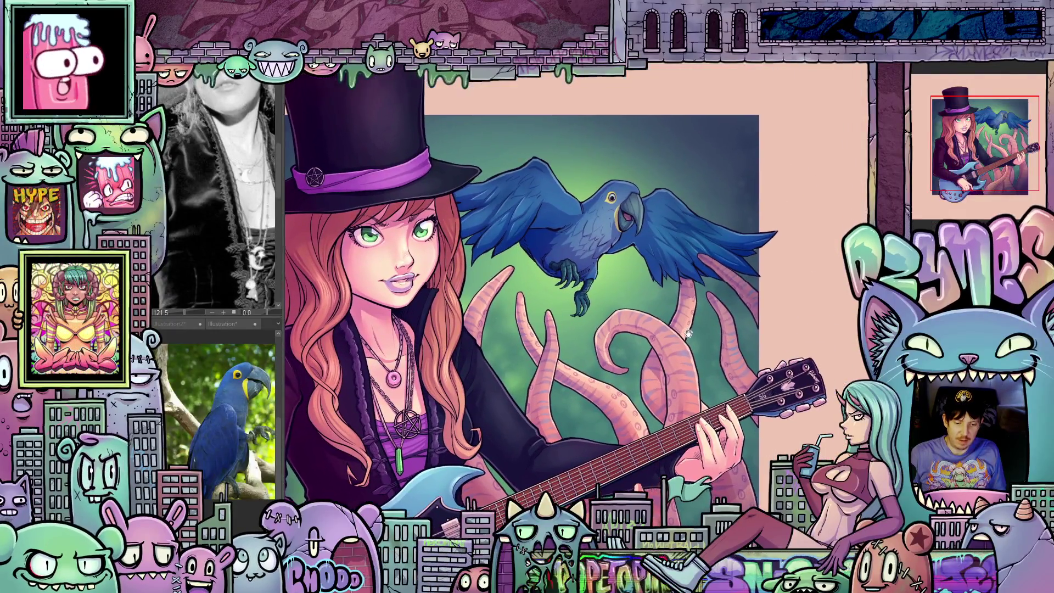
left_click_drag(688, 333, 686, 337)
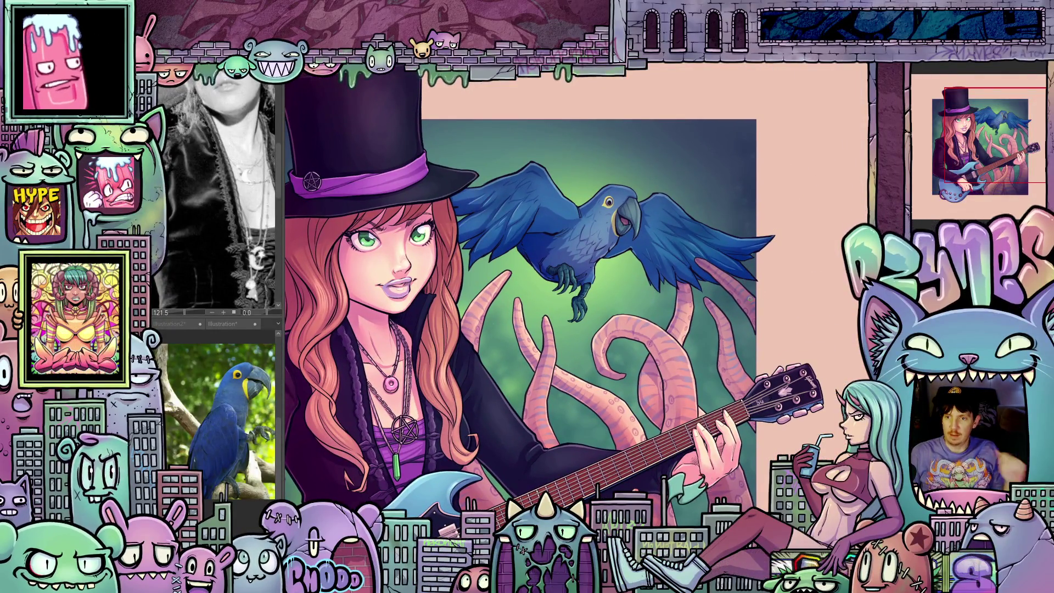
scroll(684, 330, "down", 3)
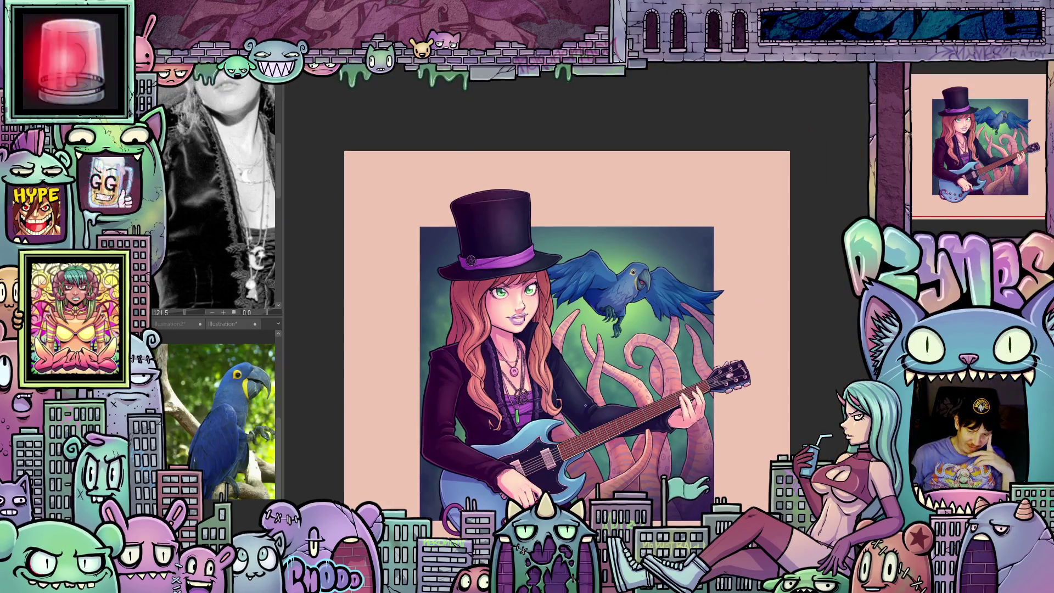
scroll(585, 404, "up", 1)
mouse_move(581, 346)
left_mouse_down()
mouse_move(666, 346)
mouse_move(654, 308)
left_mouse_up()
scroll(667, 346, "down", 1)
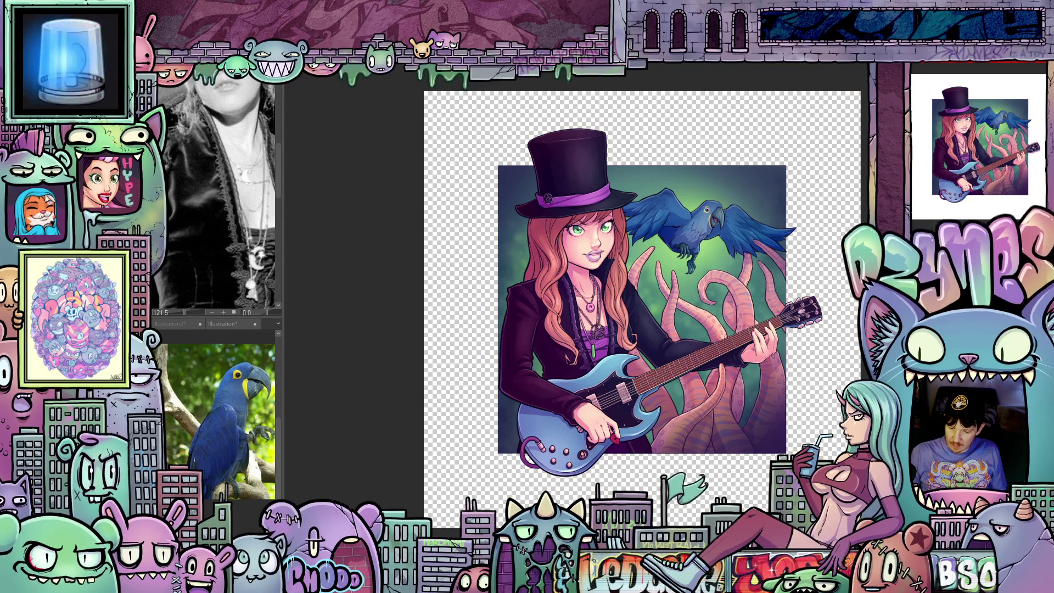
key("Delete")
scroll(793, 424, "down", 2)
scroll(736, 417, "down", 5)
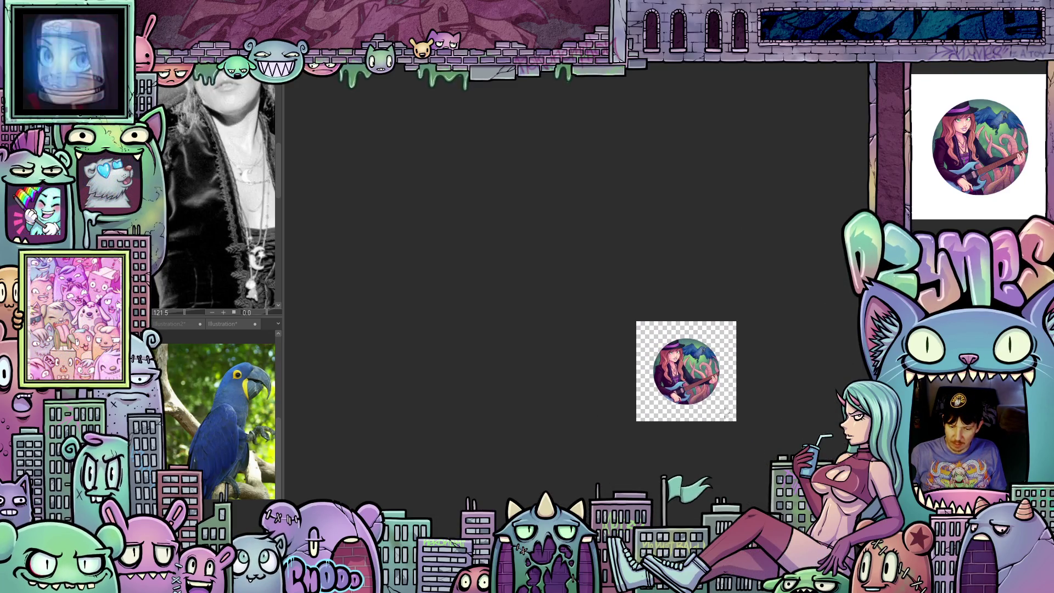
scroll(691, 421, "up", 7)
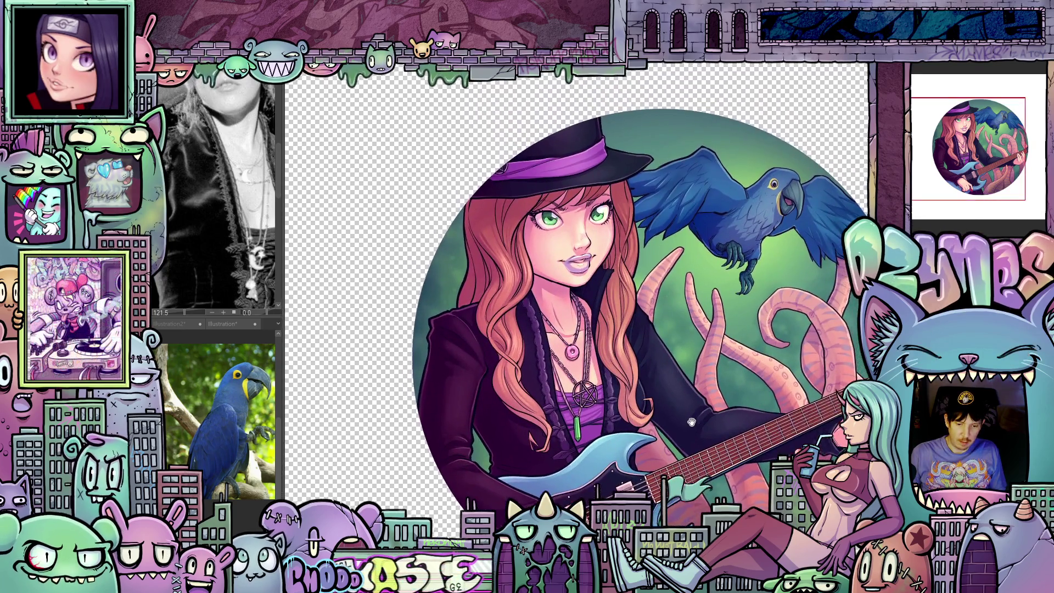
left_click_drag(691, 422, 717, 395)
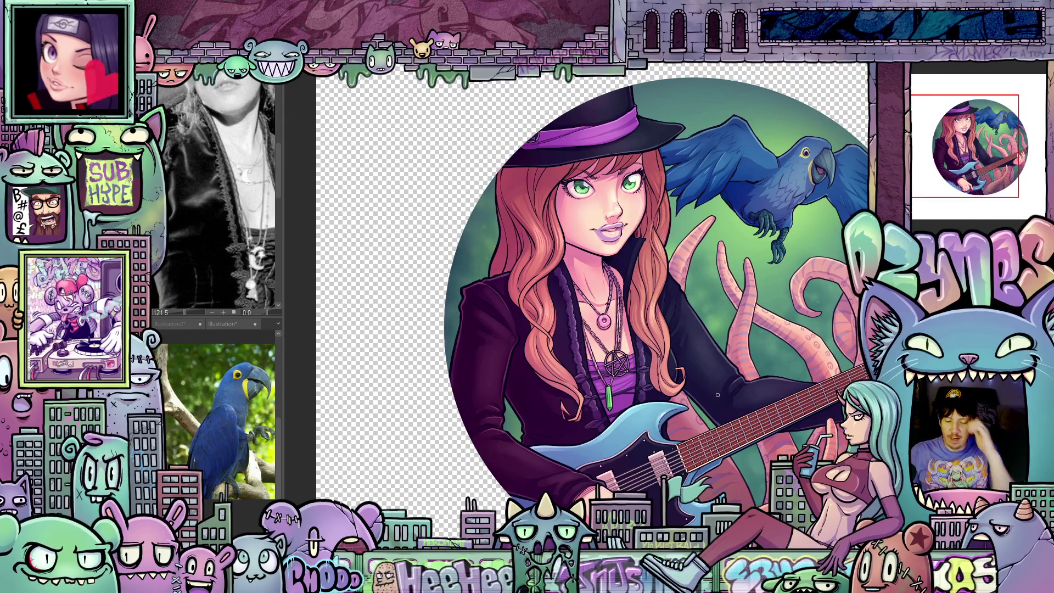
left_click_drag(720, 351, 733, 383)
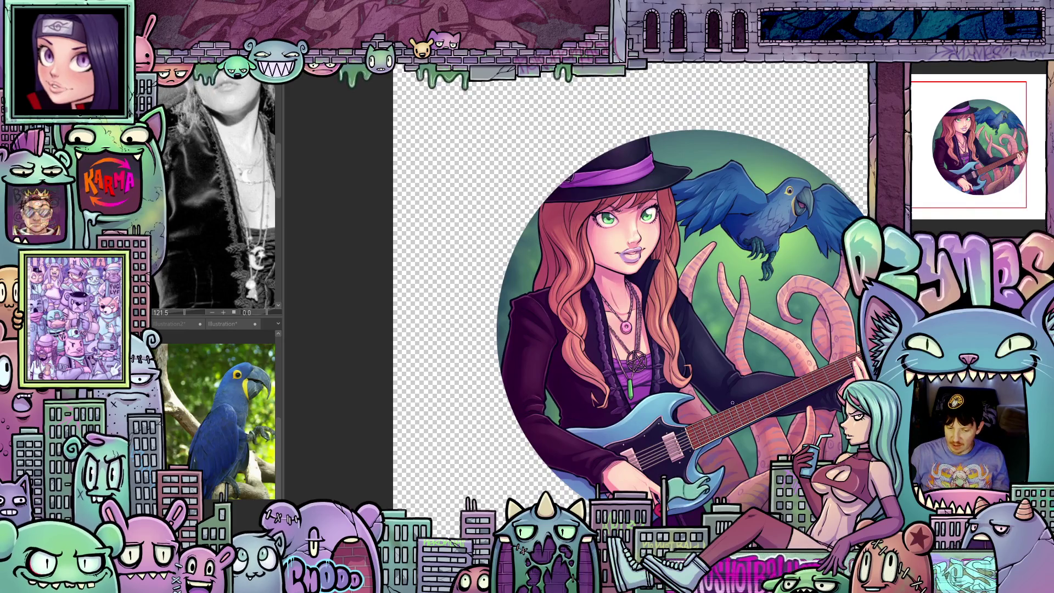
scroll(729, 369, "up", 1)
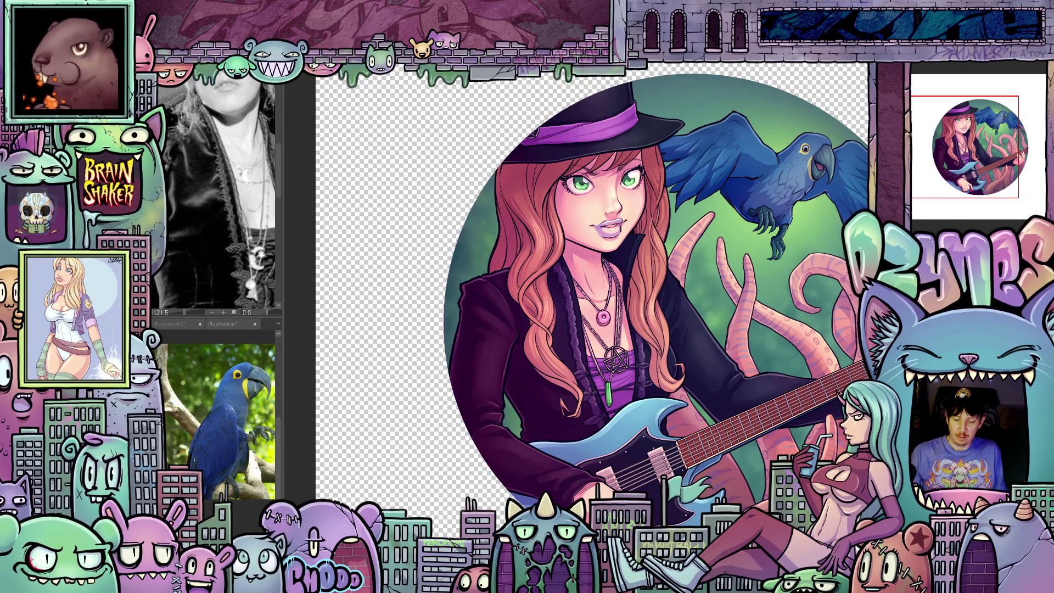
key("ctrl+minus")
key("Tab")
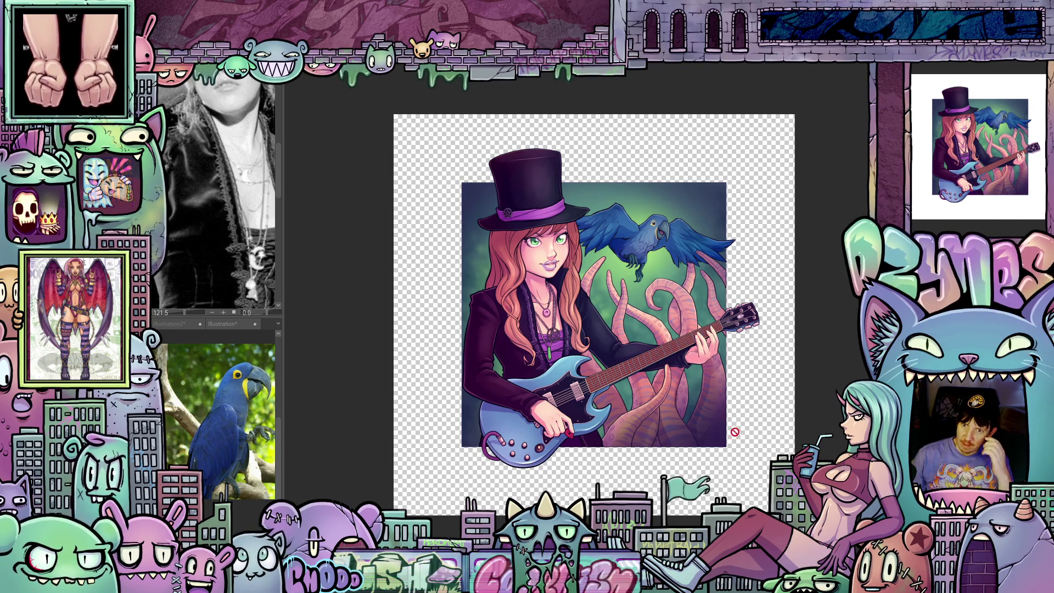
scroll(679, 417, "up", 3)
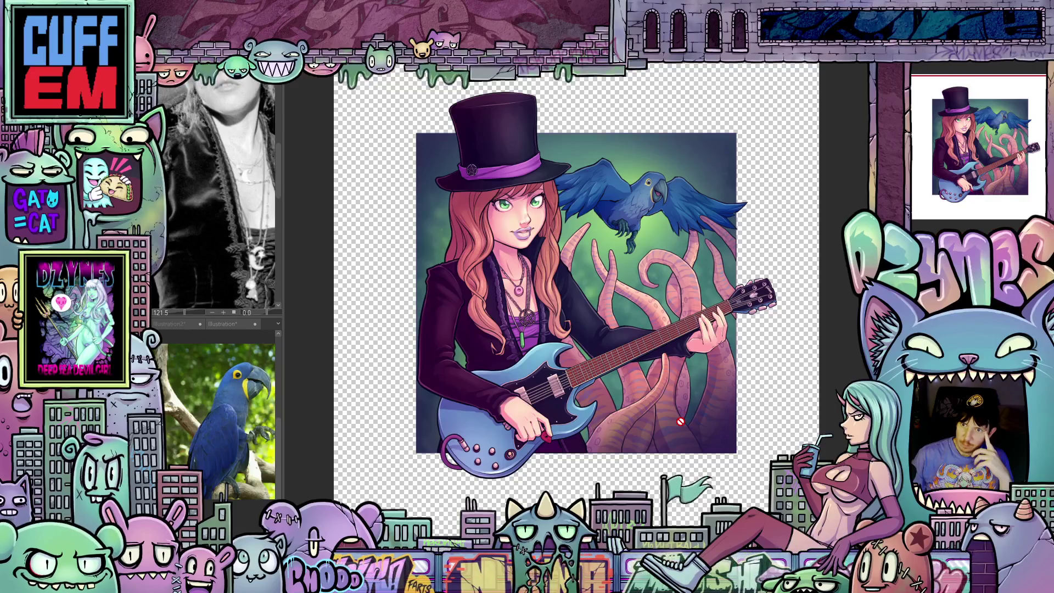
scroll(680, 421, "up", 4)
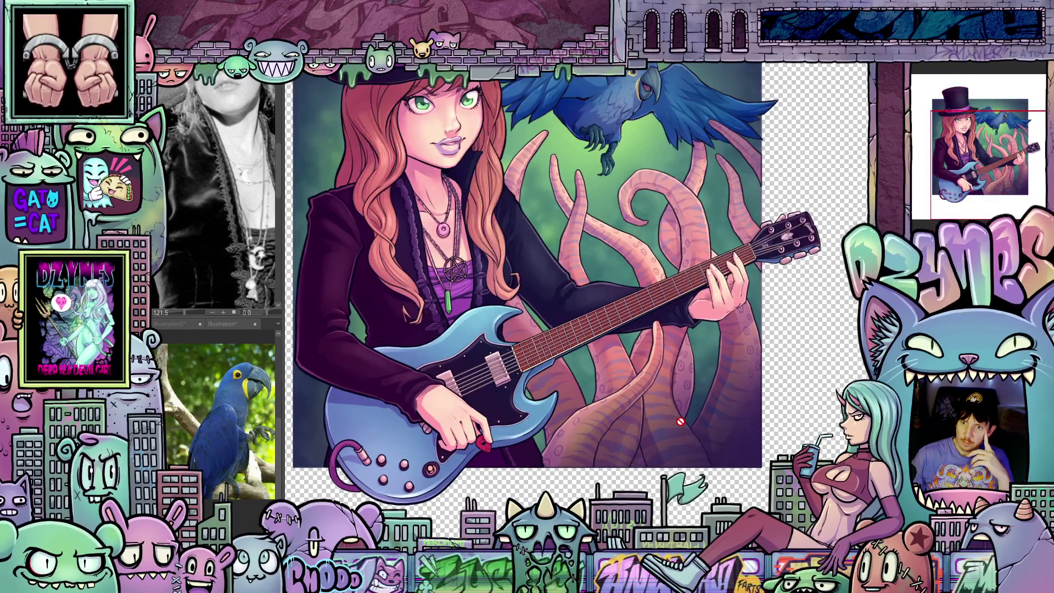
scroll(684, 418, "down", 5)
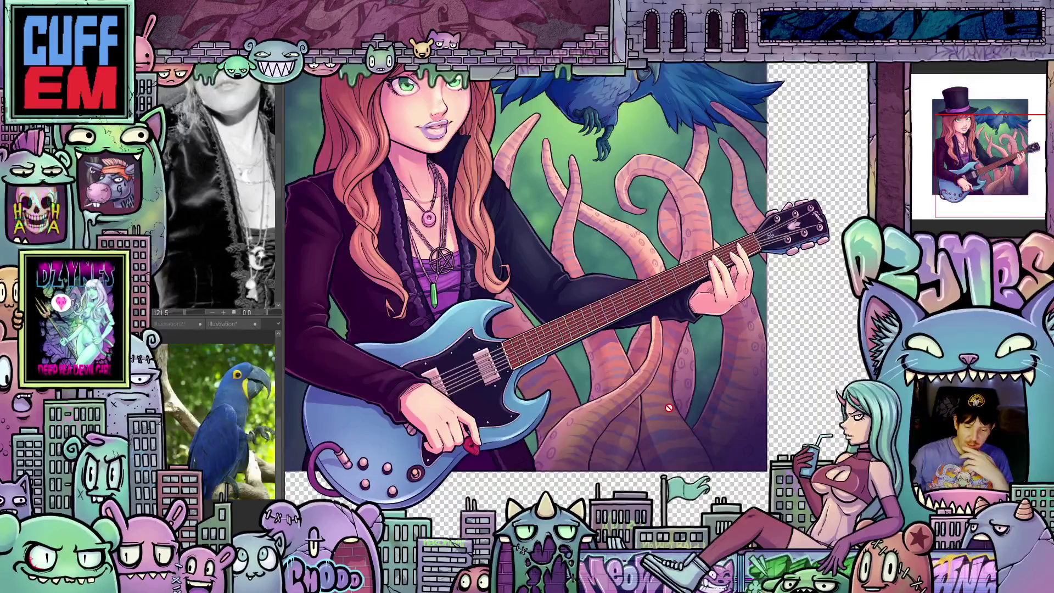
left_click_drag(580, 426, 708, 463)
scroll(708, 464, "down", 5)
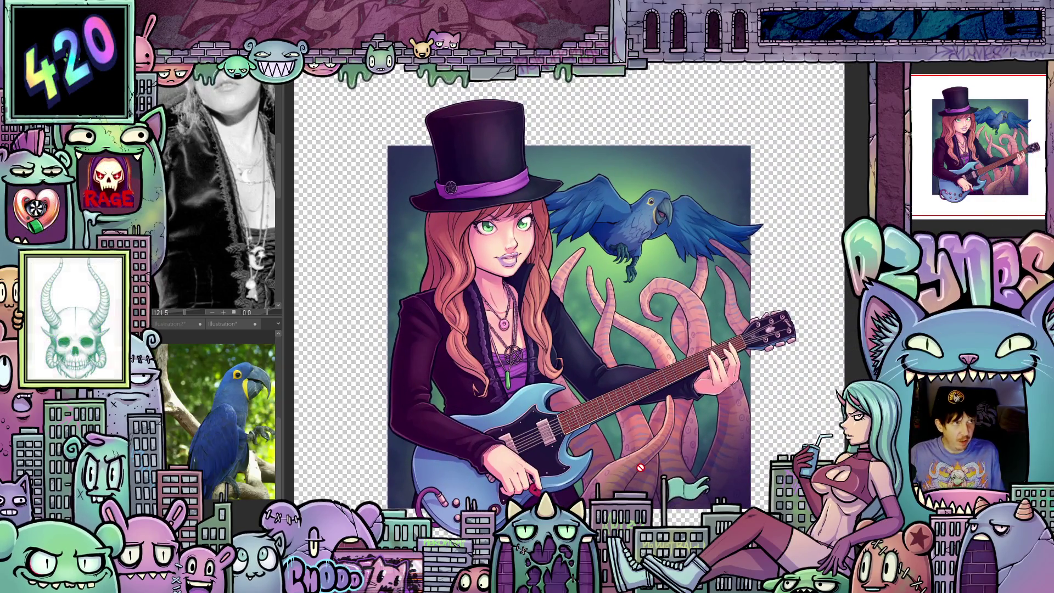
scroll(640, 467, "up", 2)
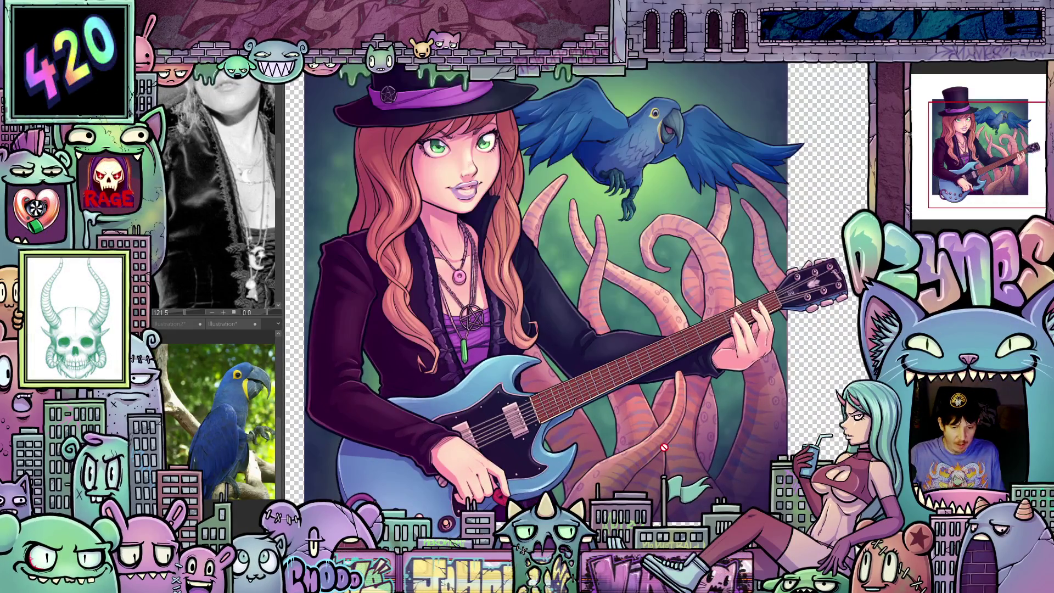
scroll(640, 468, "down", 2)
mouse_move(629, 488)
left_mouse_down()
mouse_move(660, 497)
mouse_move(660, 516)
left_mouse_up()
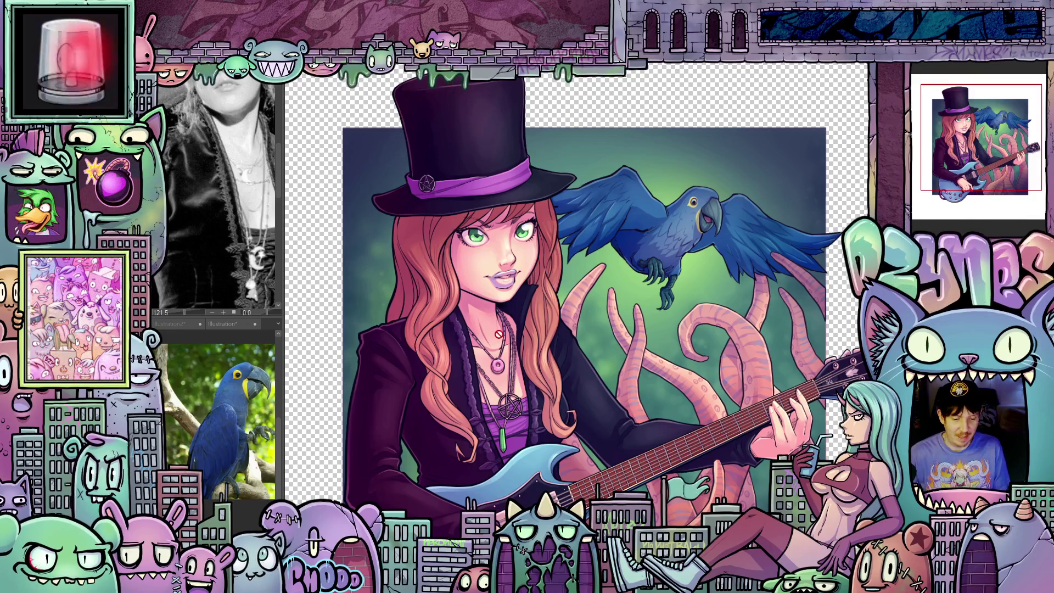
scroll(431, 171, "up", 1)
scroll(547, 164, "down", 2)
mouse_move(485, 323)
left_mouse_down()
mouse_move(546, 164)
mouse_move(488, 279)
left_mouse_up()
scroll(488, 278, "down", 1)
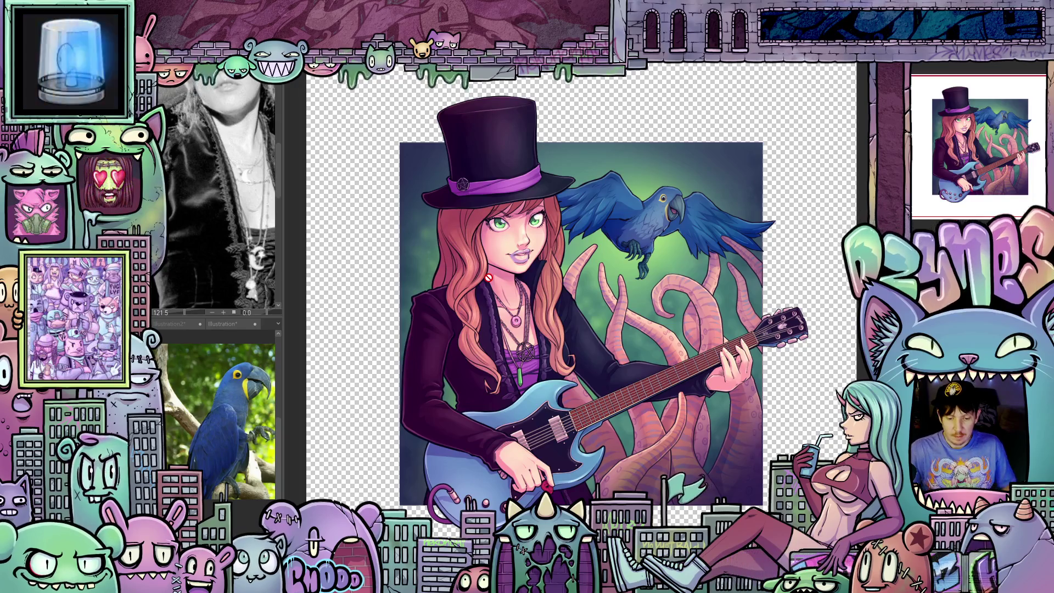
scroll(630, 268, "up", 1)
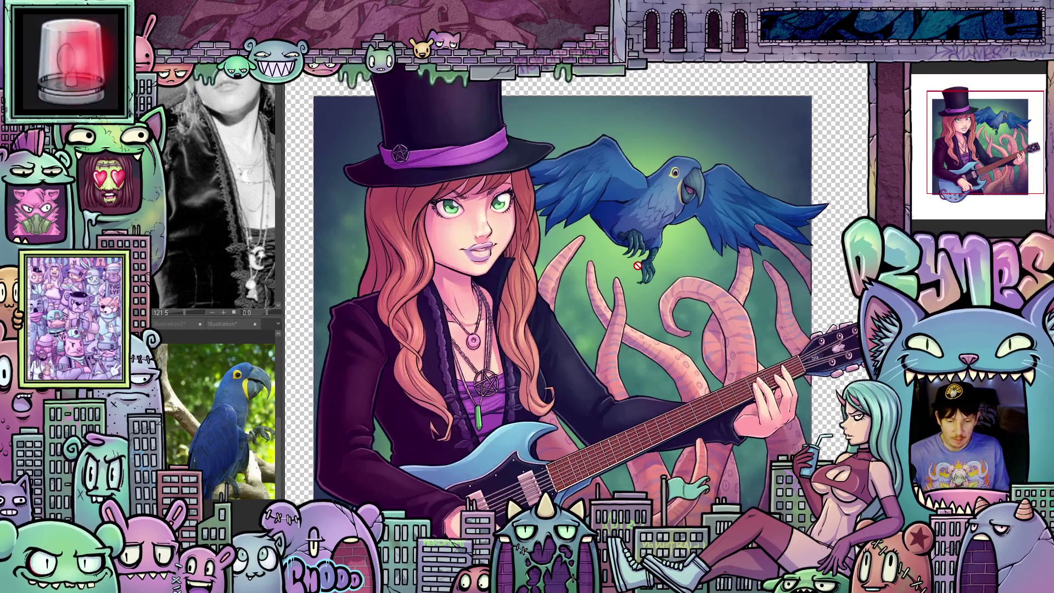
scroll(630, 268, "down", 1)
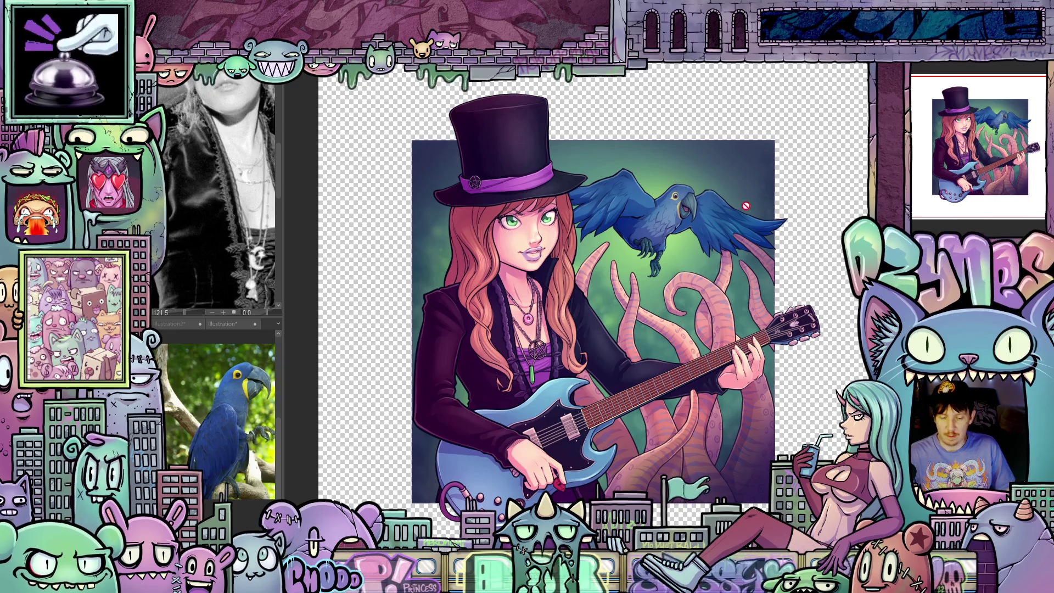
scroll(669, 334, "up", 1)
scroll(669, 333, "down", 1)
scroll(669, 333, "up", 1)
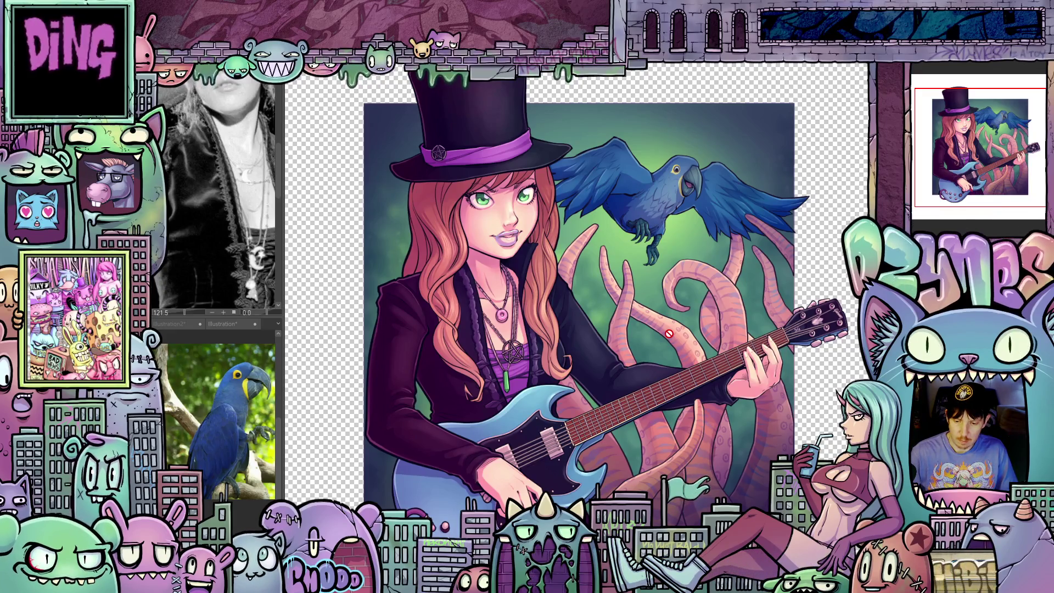
scroll(682, 297, "down", 1)
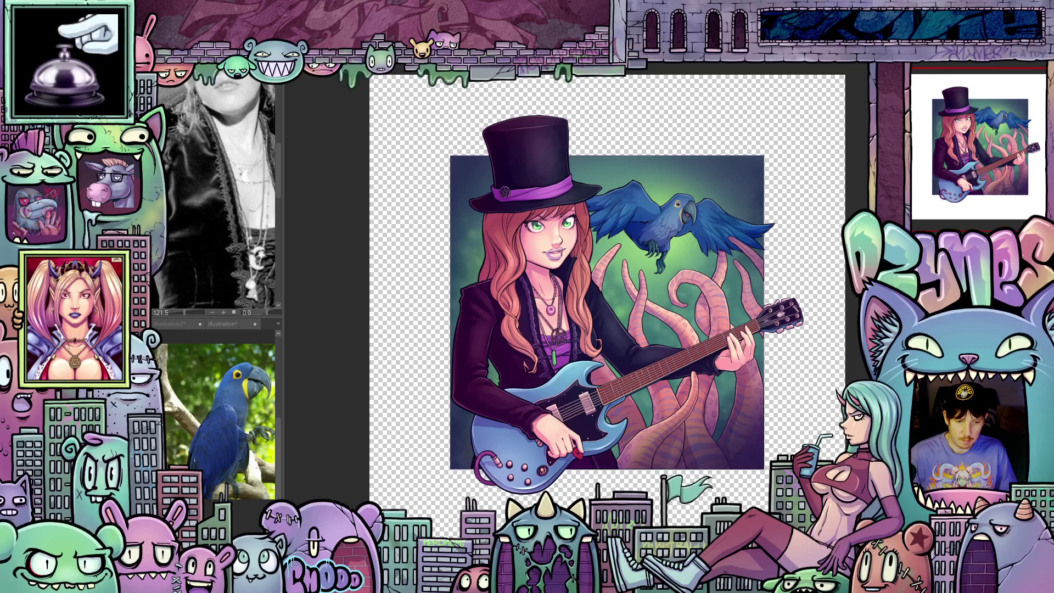
scroll(649, 253, "down", 2)
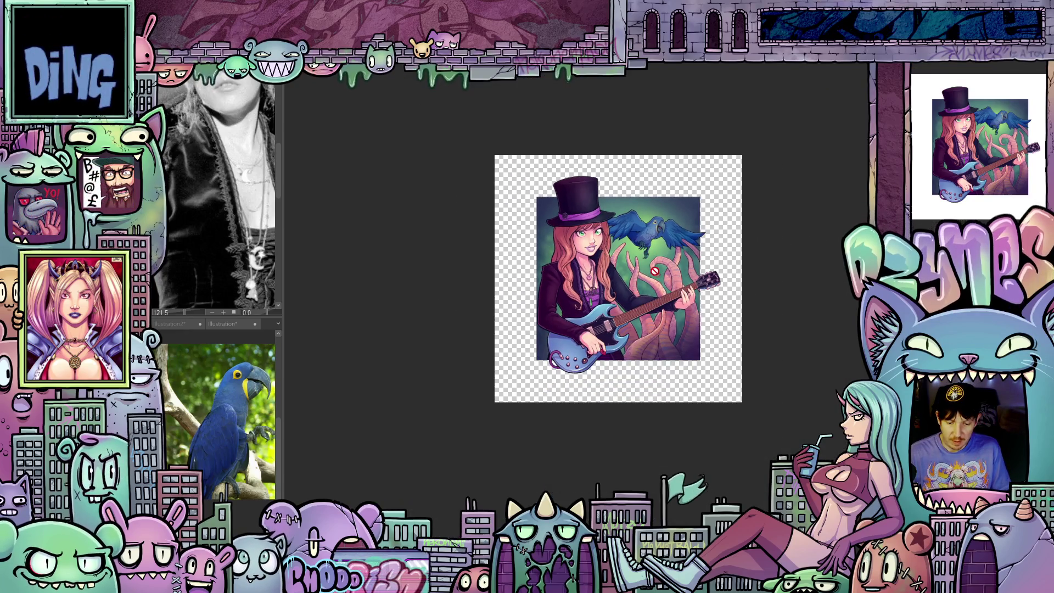
scroll(656, 277, "up", 3)
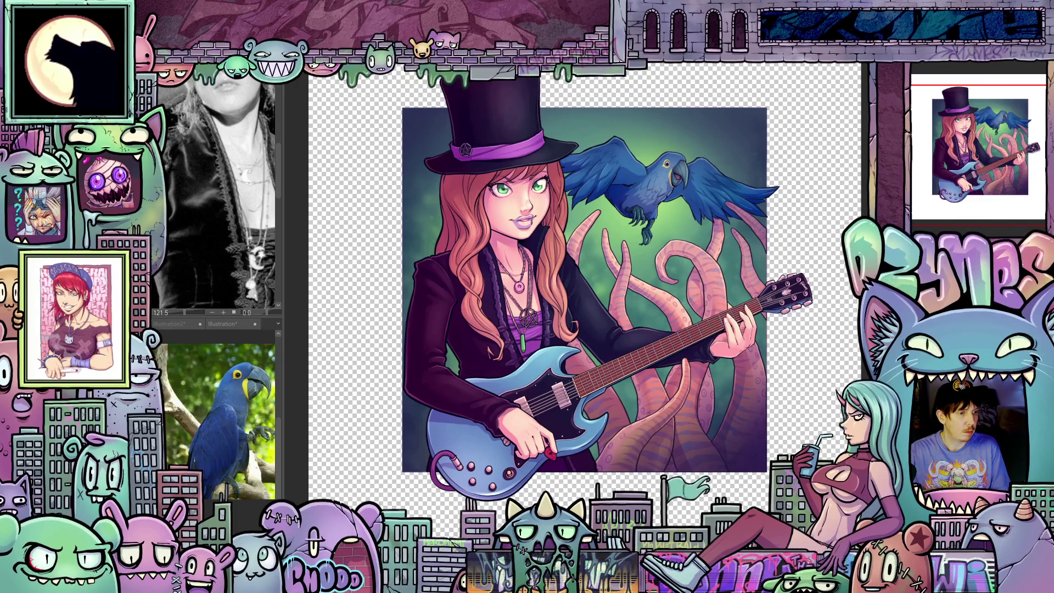
key("ctrl+s")
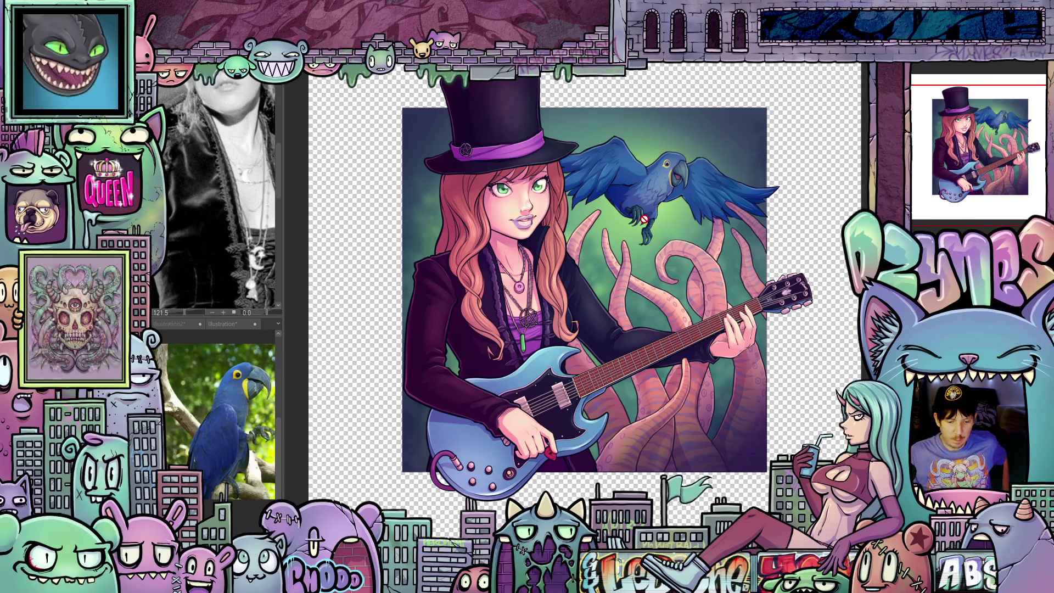
scroll(640, 220, "down", 2)
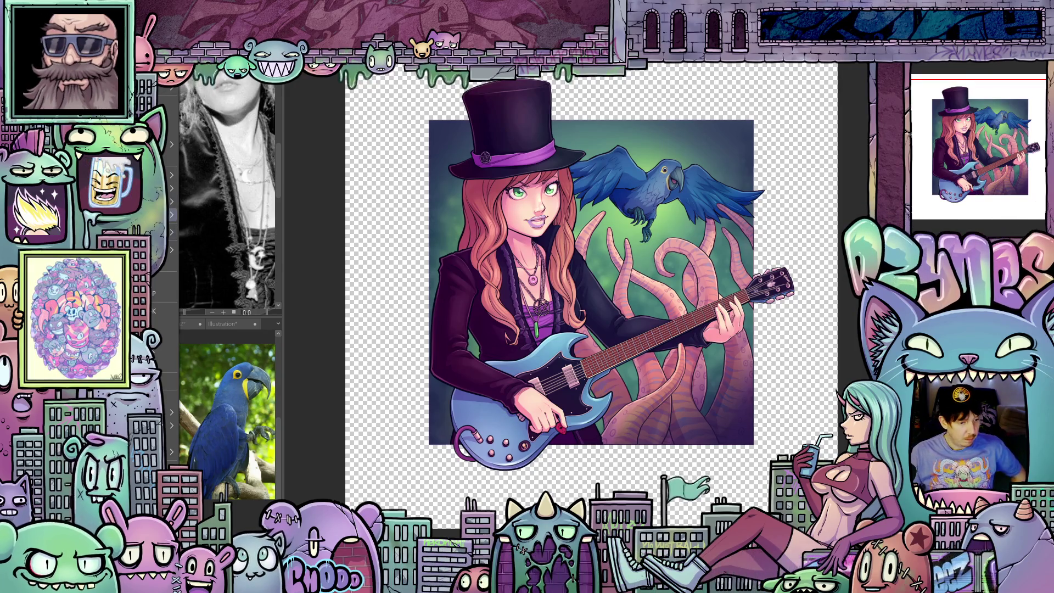
mouse_move(165, 144)
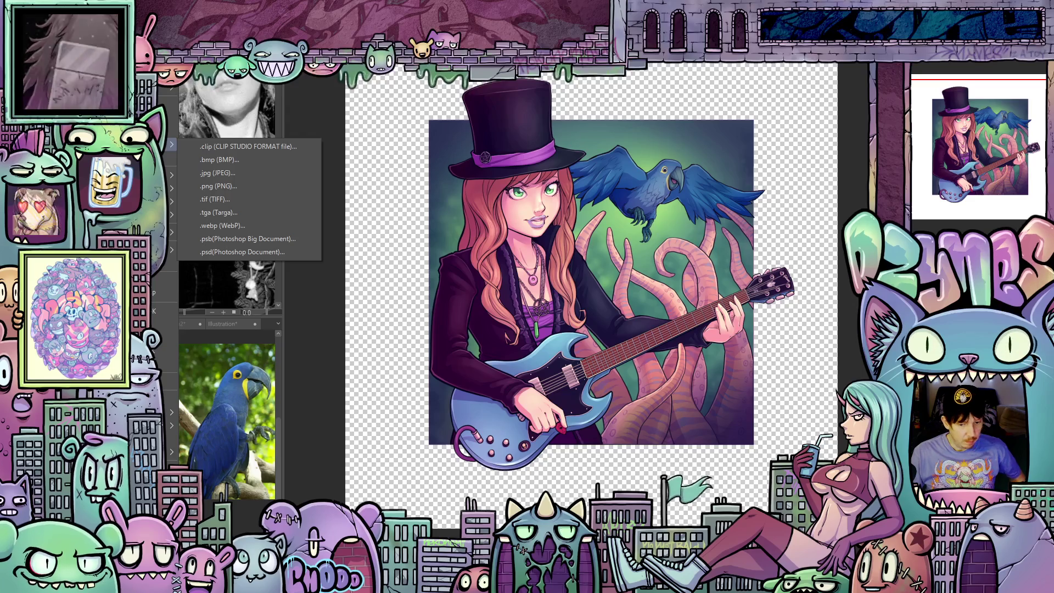
key("Escape")
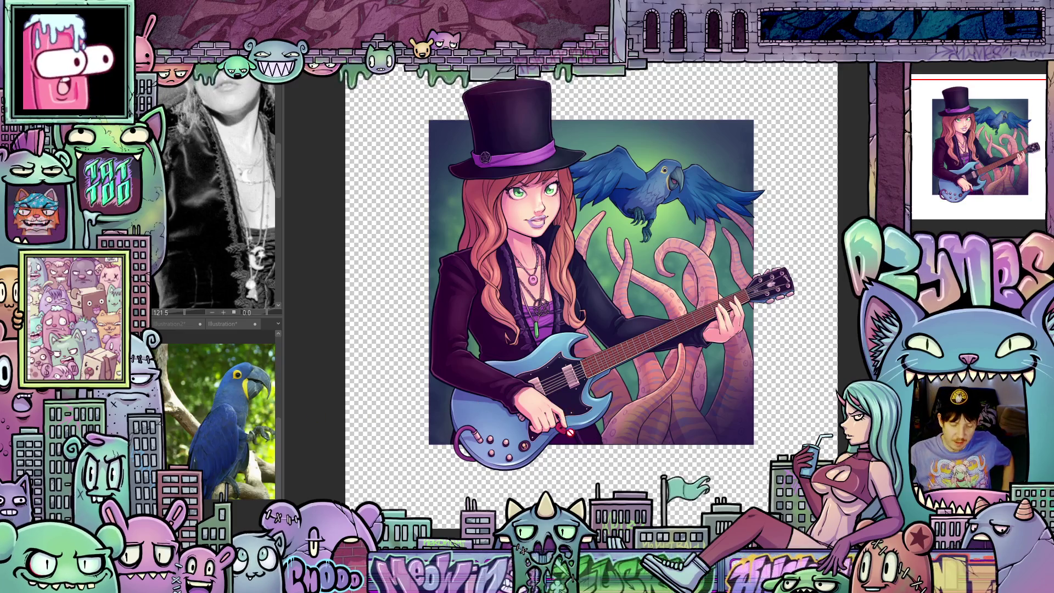
scroll(599, 422, "up", 3)
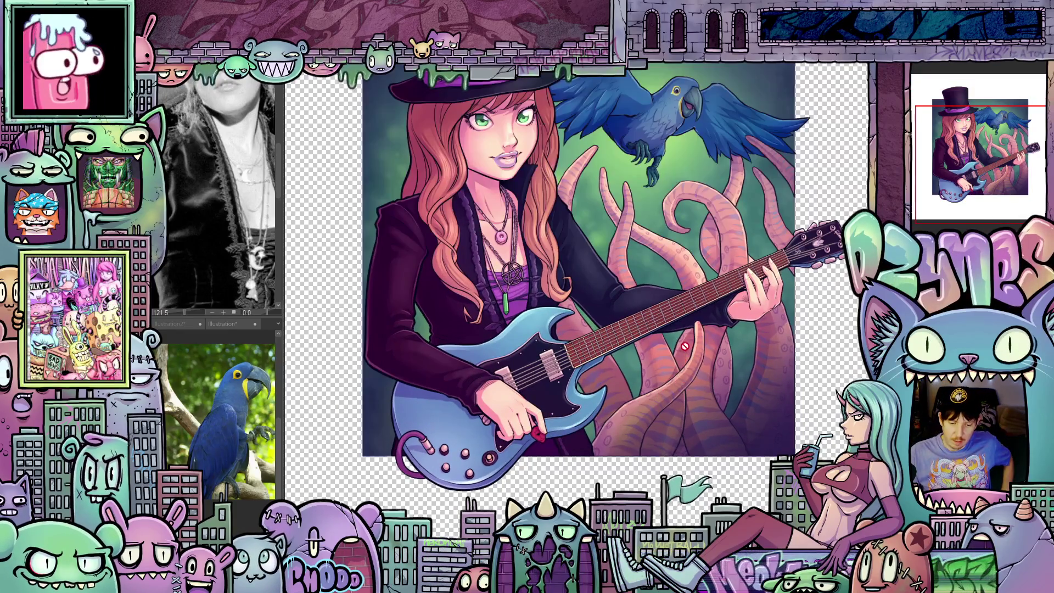
scroll(653, 399, "up", 3)
scroll(693, 329, "up", 1)
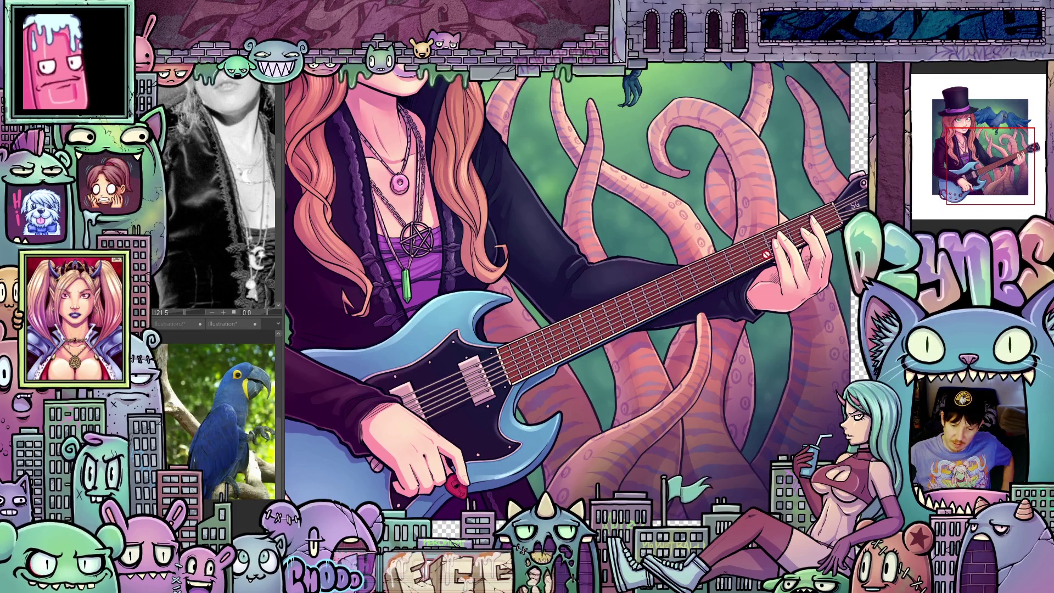
scroll(703, 294, "down", 3)
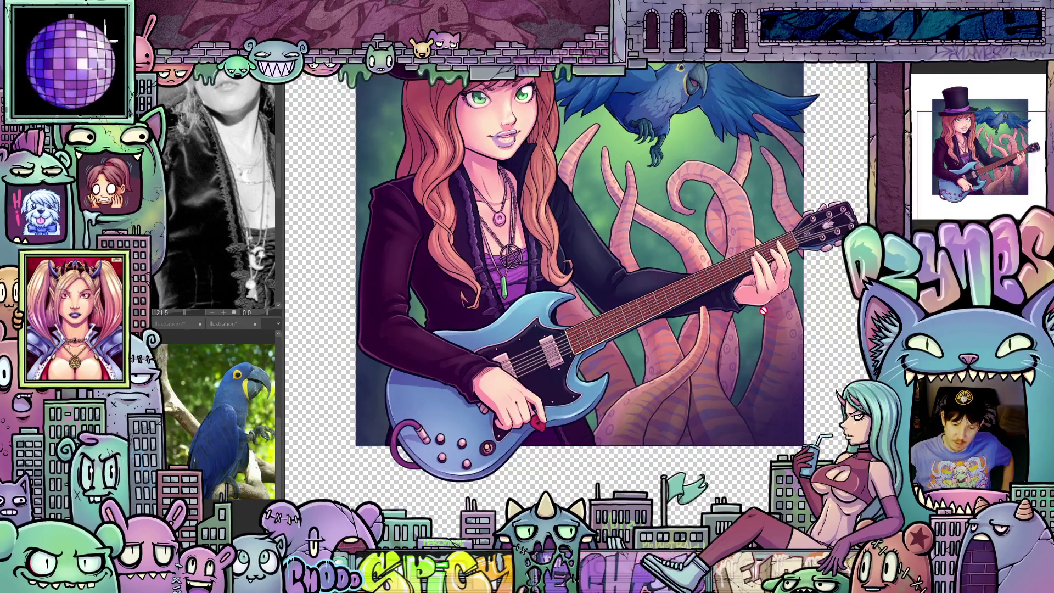
scroll(580, 285, "up", 2)
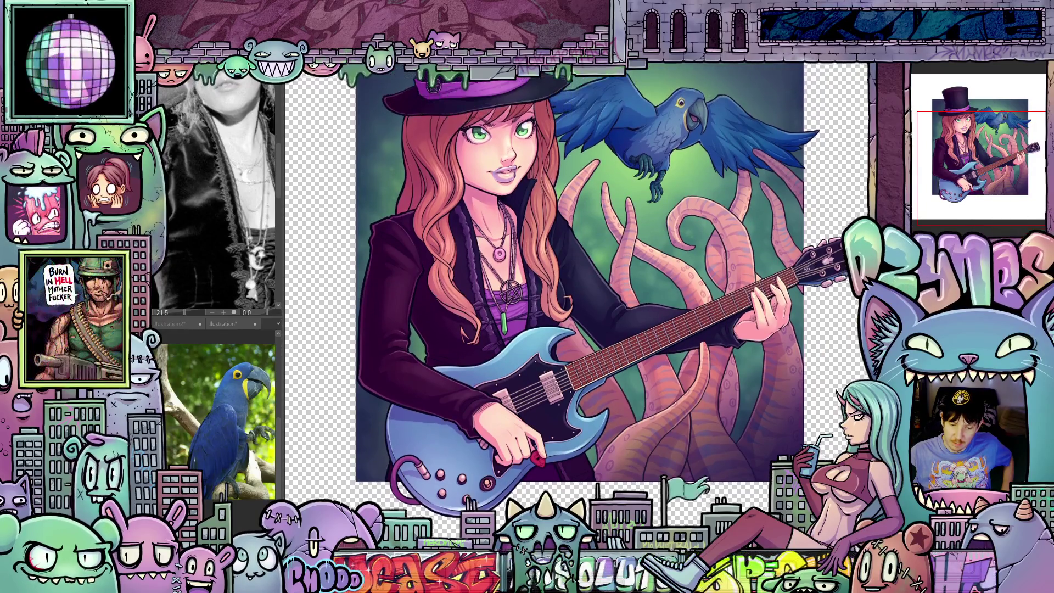
scroll(707, 393, "up", 3)
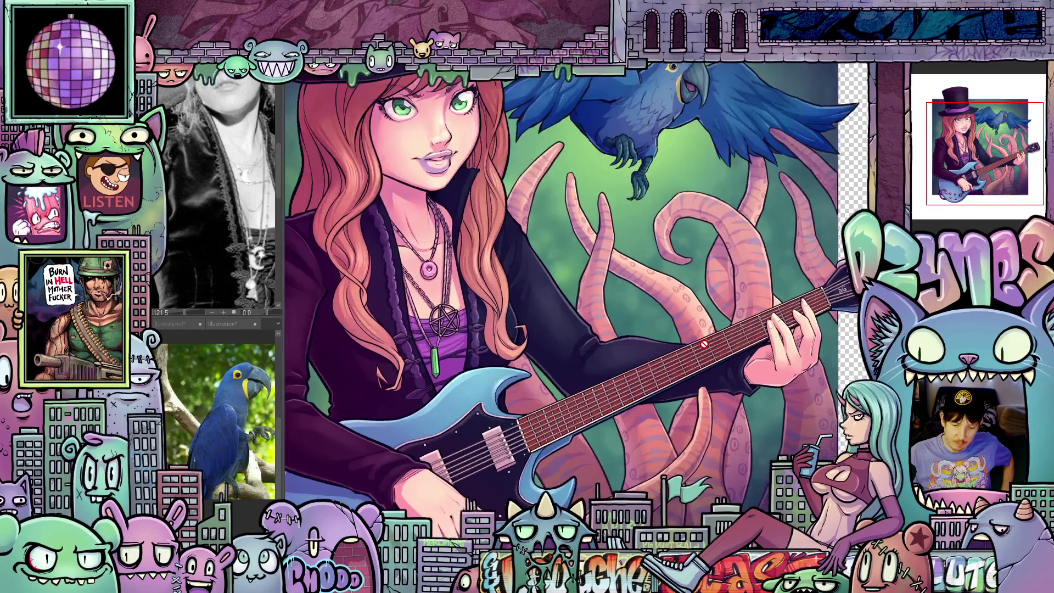
scroll(706, 394, "up", 1)
scroll(704, 383, "down", 5)
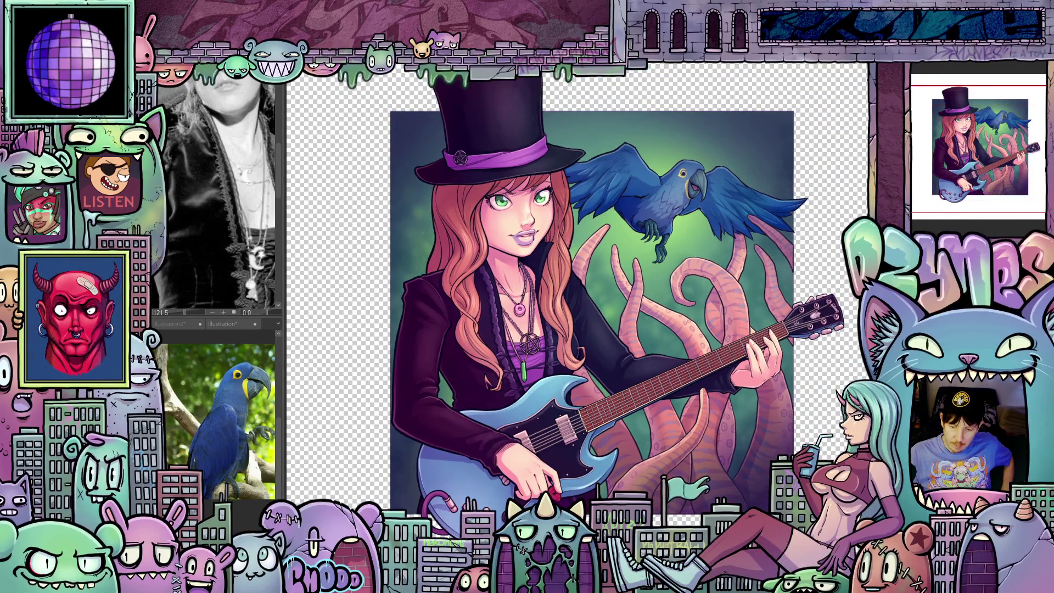
scroll(578, 299, "up", 2)
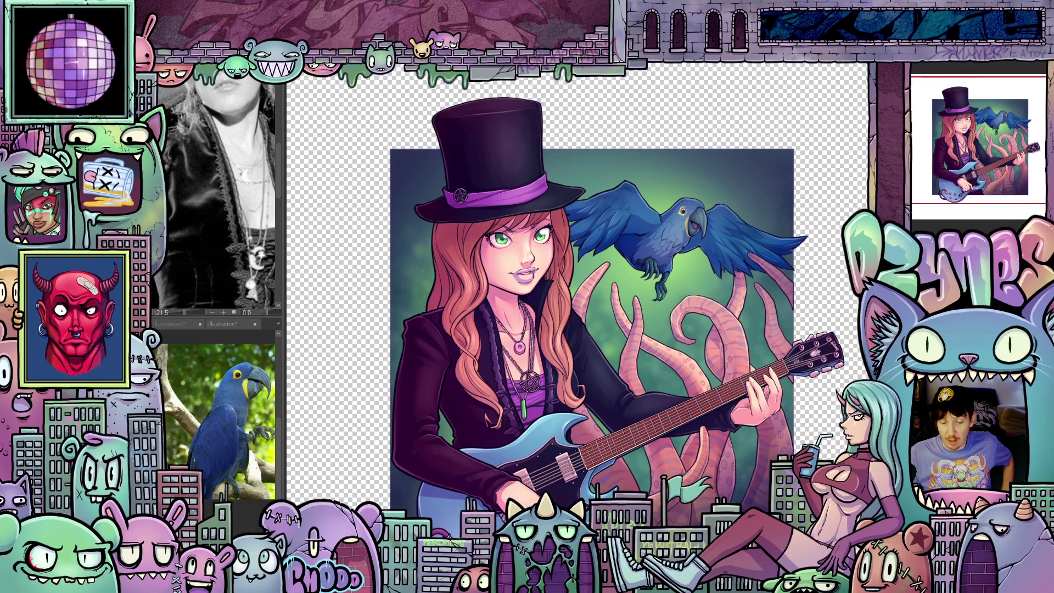
scroll(578, 293, "down", 1)
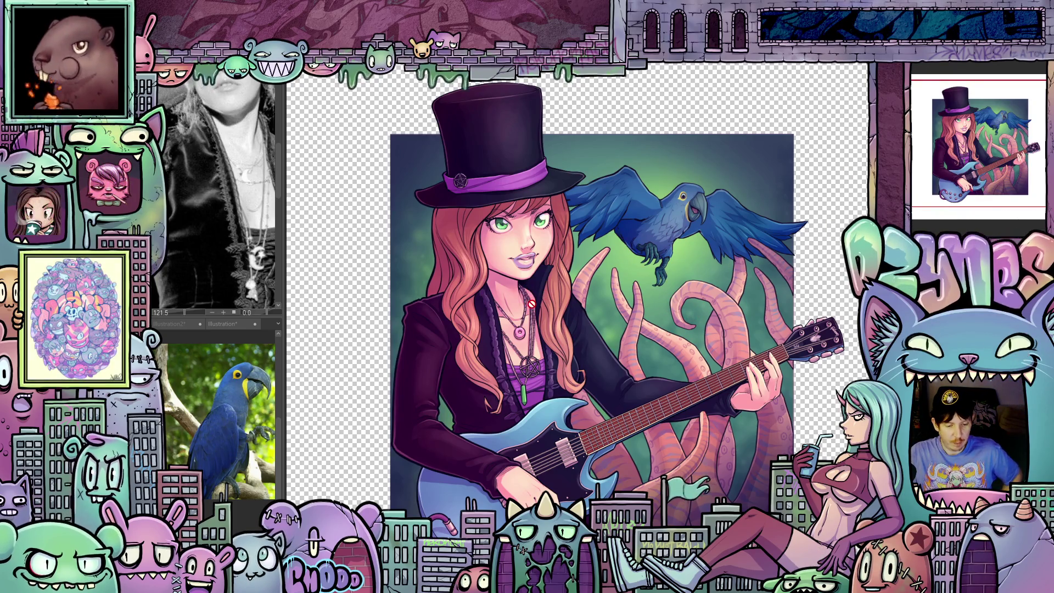
scroll(532, 301, "up", 3)
scroll(531, 302, "down", 4)
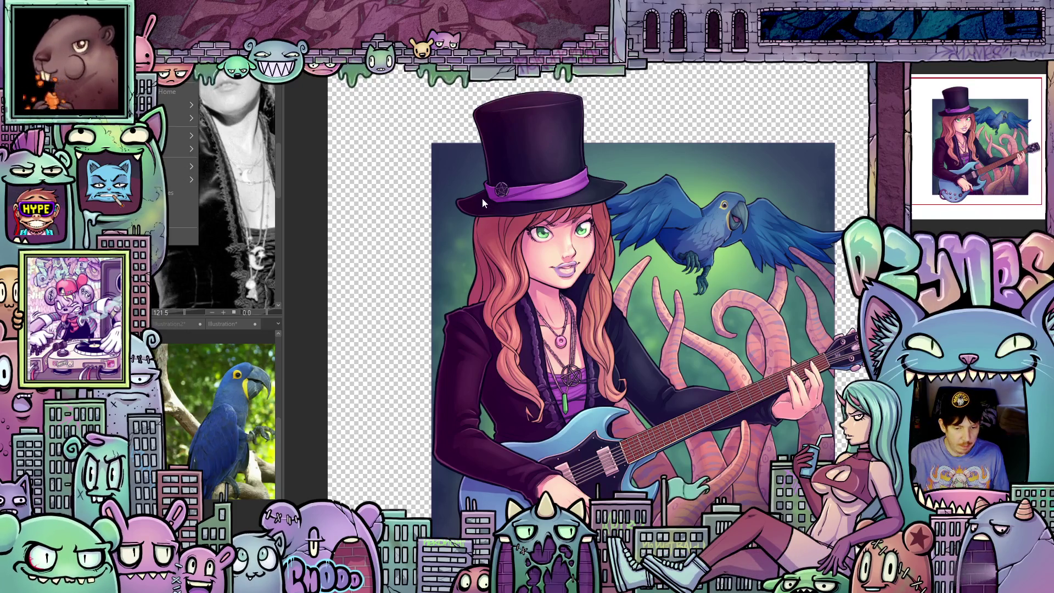
left_click(352, 88)
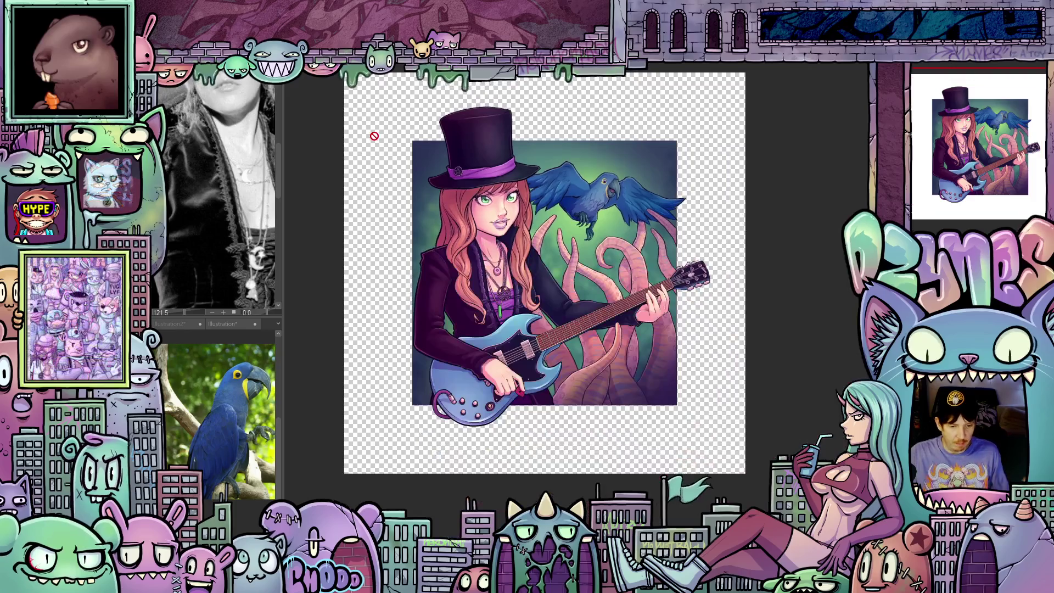
scroll(375, 148, "up", 3)
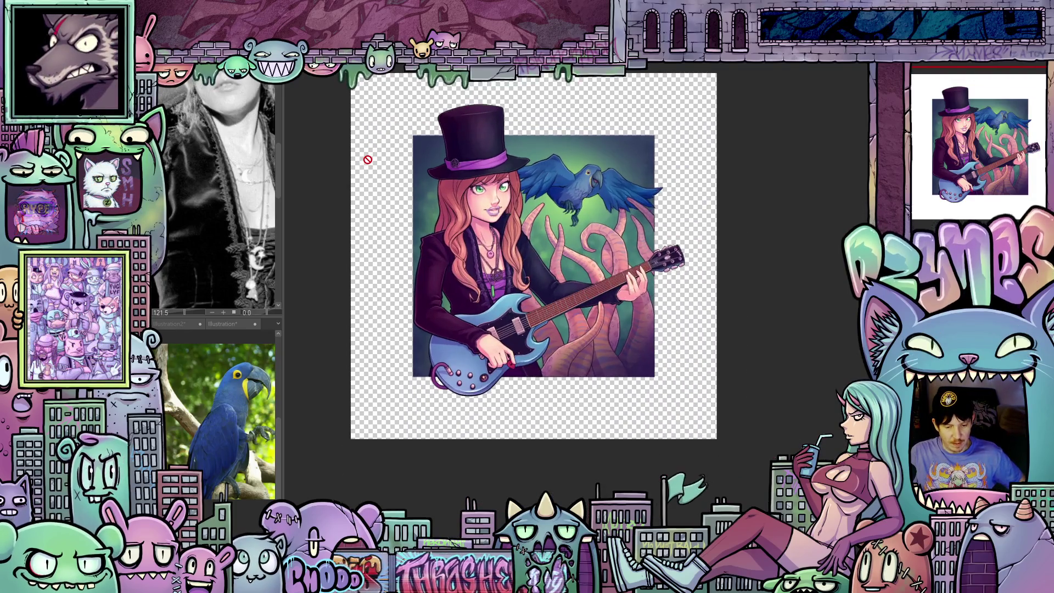
scroll(371, 184, "up", 3)
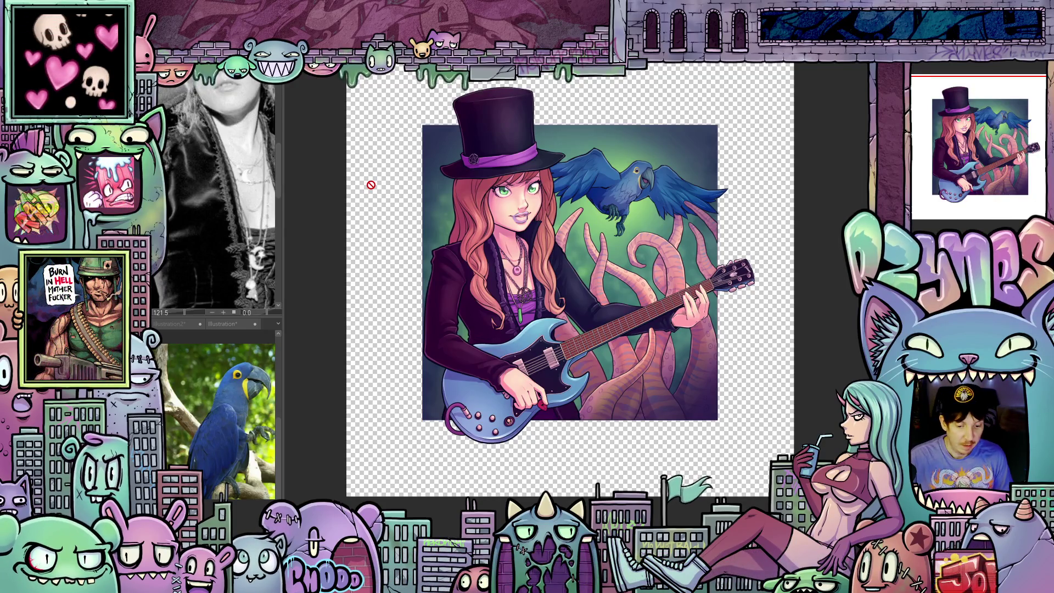
key("ctrl+plus")
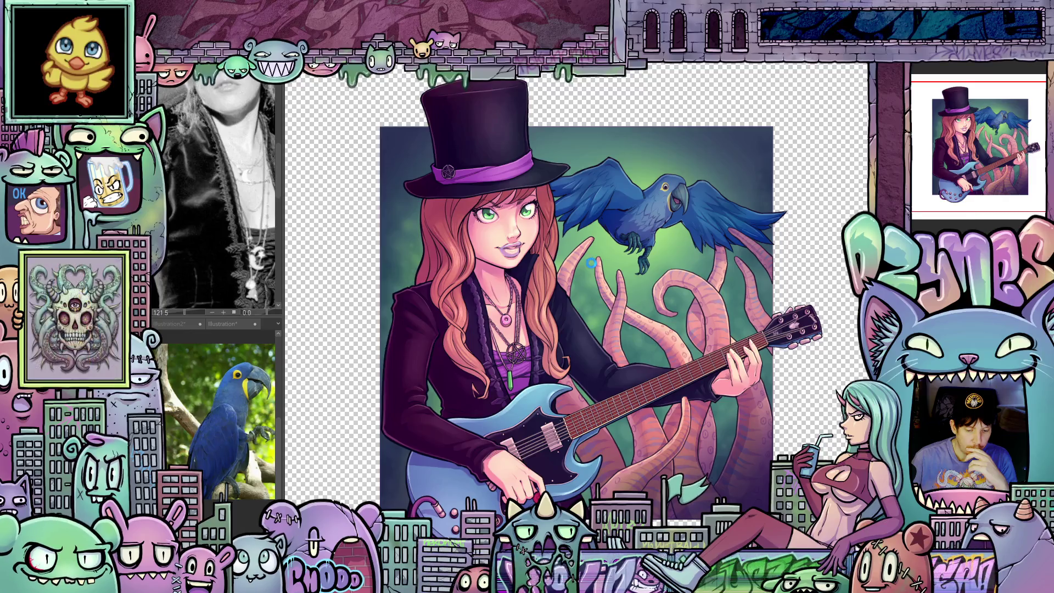
scroll(624, 243, "down", 1)
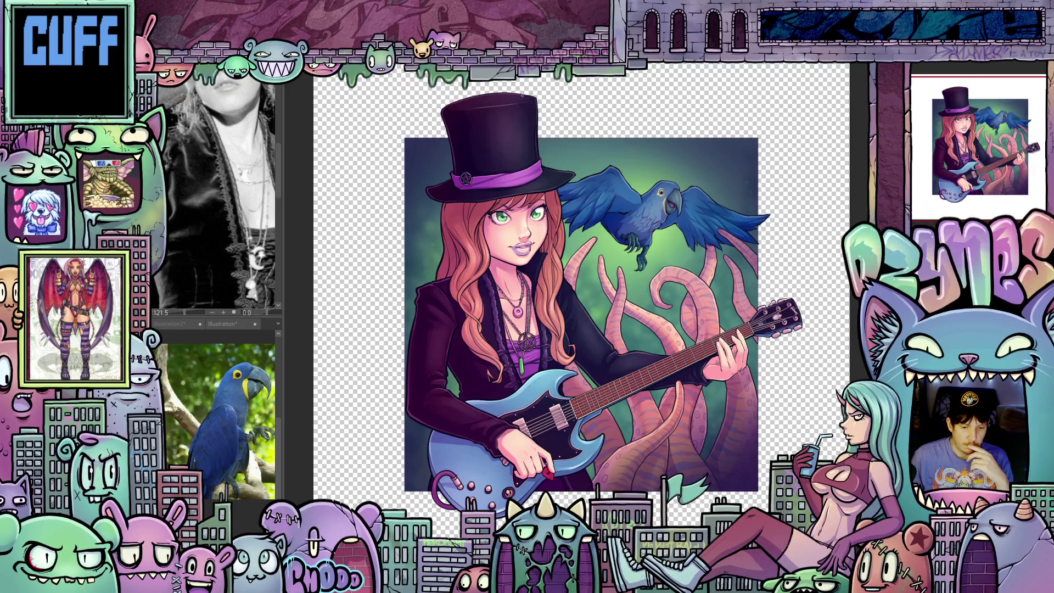
Zoom out and choose Edit > Change Canvas Size to view the 5500×5500 px dimensions
scroll(518, 105, "down", 2)
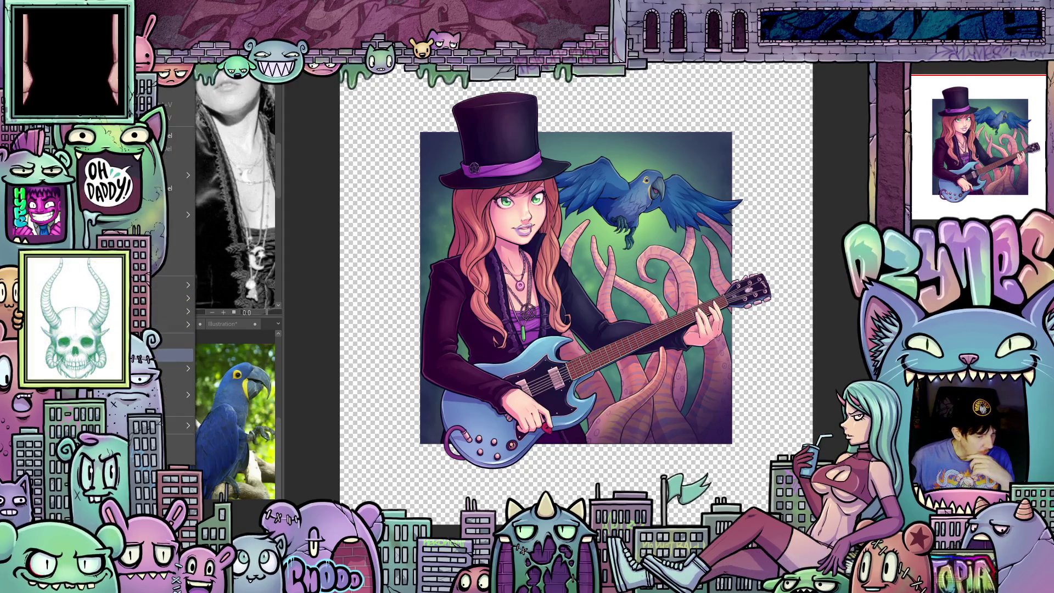
left_click(176, 355)
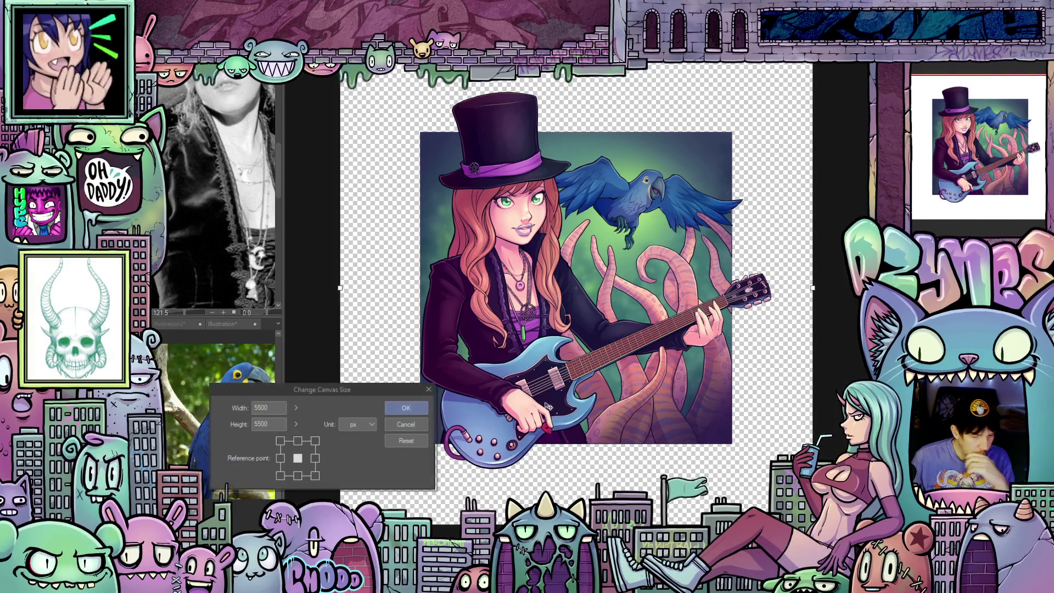
Set canvas Width and Height to 4600 px and apply, cropping the transparent margin
left_click(267, 407)
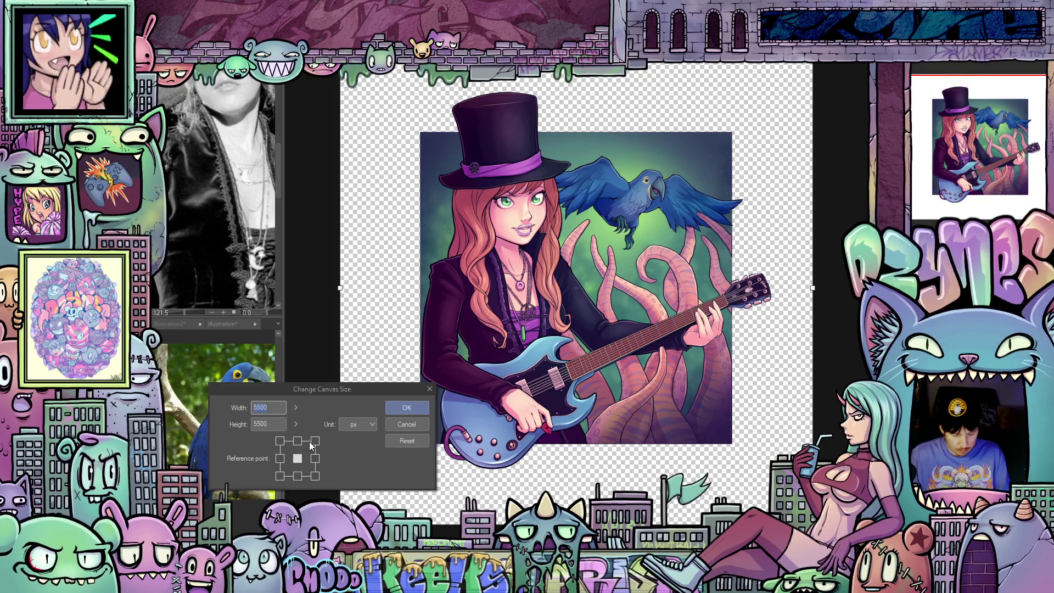
type("4500")
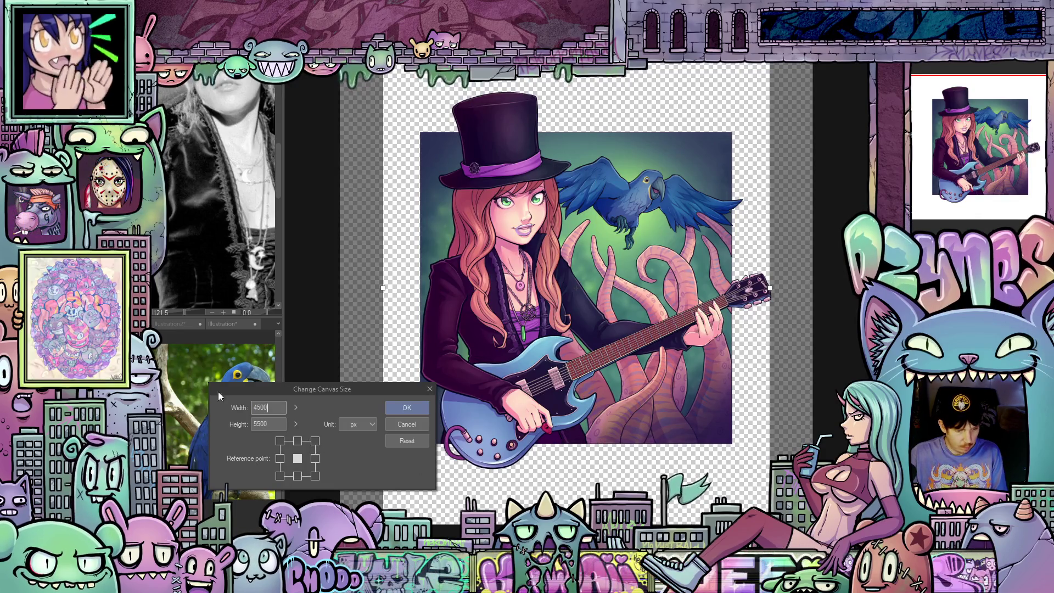
double_click(273, 407)
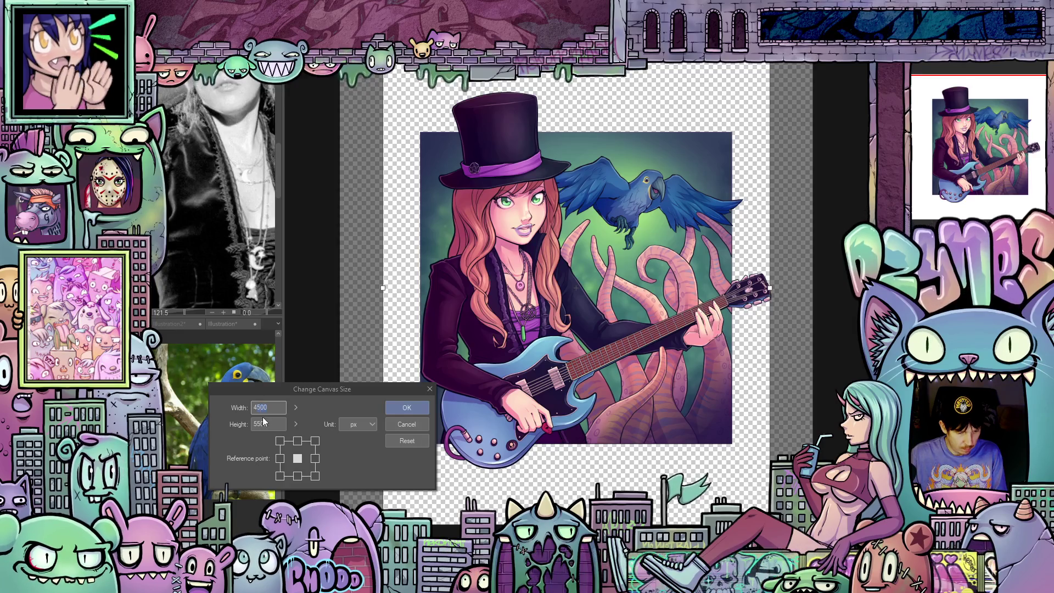
type("4600")
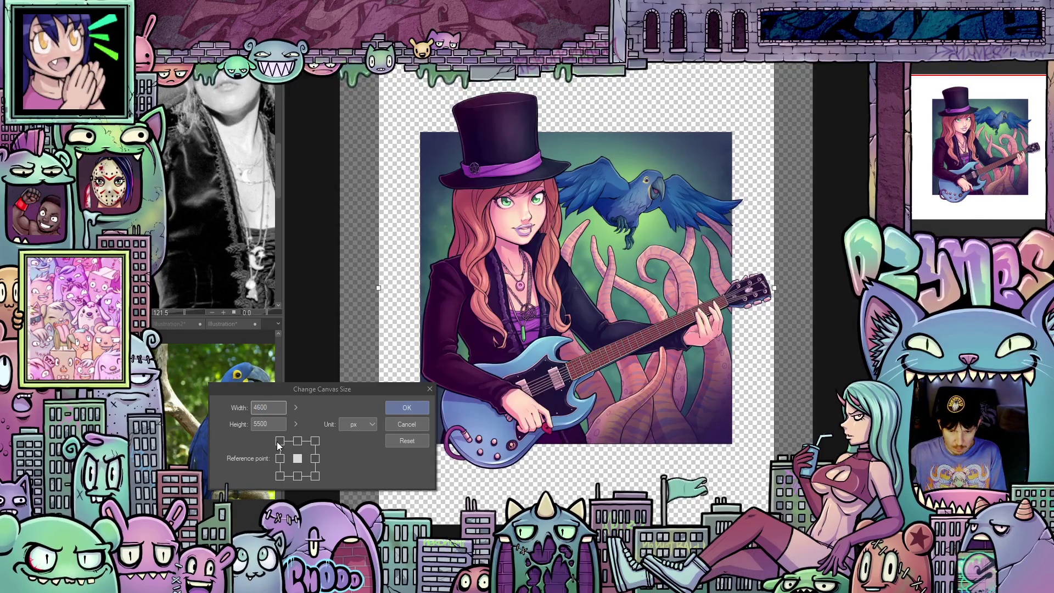
key("Tab")
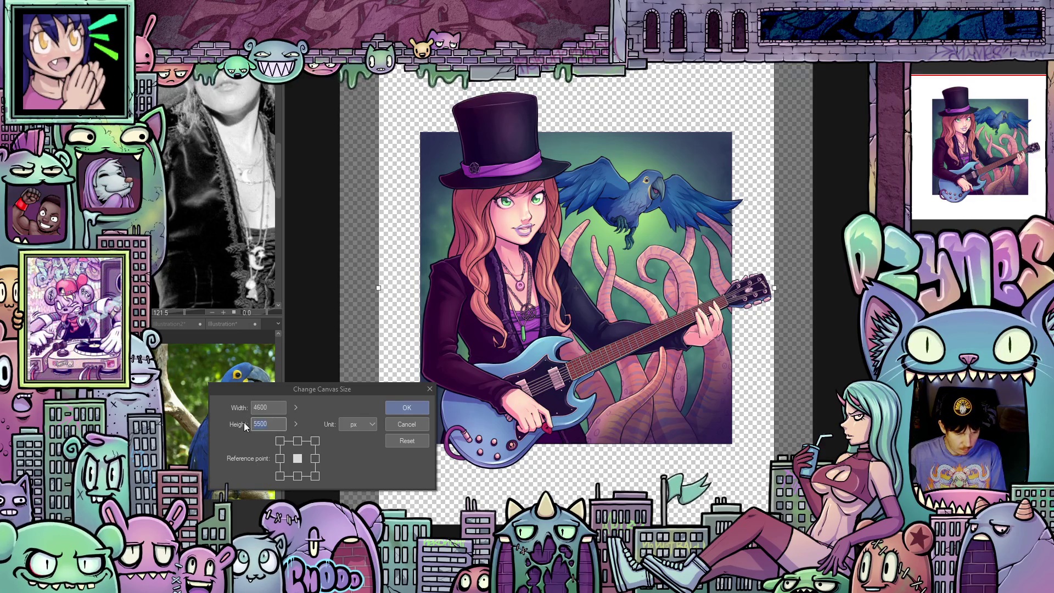
type("4600")
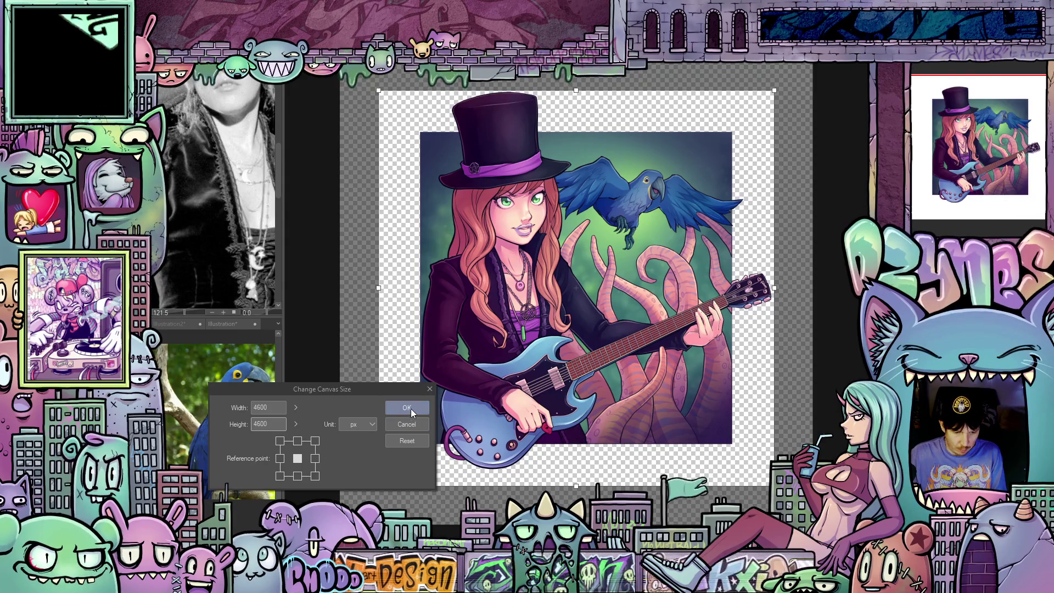
left_click(411, 409)
mouse_move(553, 225)
left_mouse_down()
mouse_move(538, 347)
mouse_move(540, 283)
left_mouse_up()
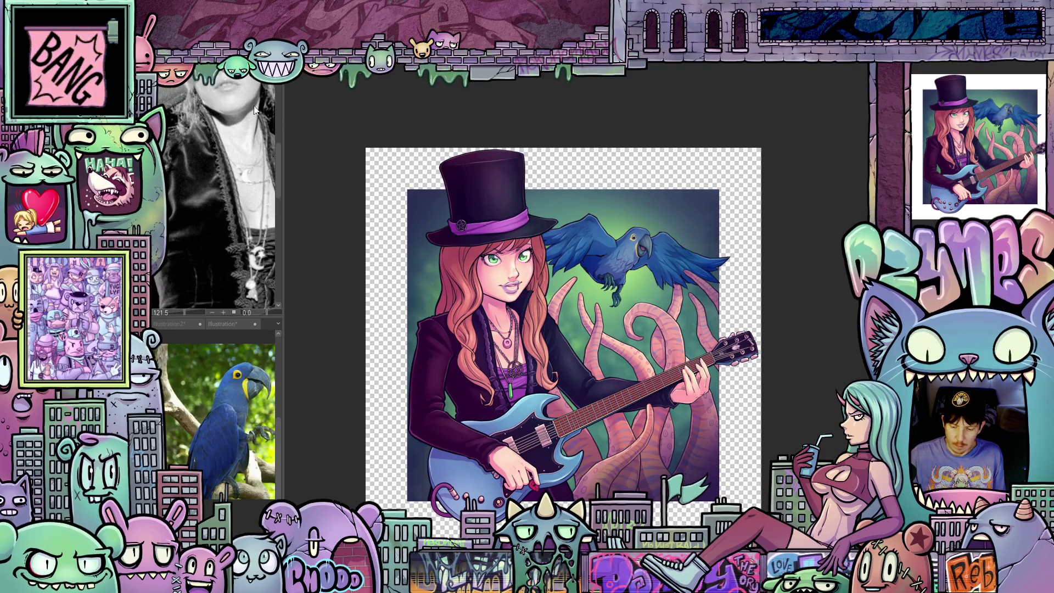